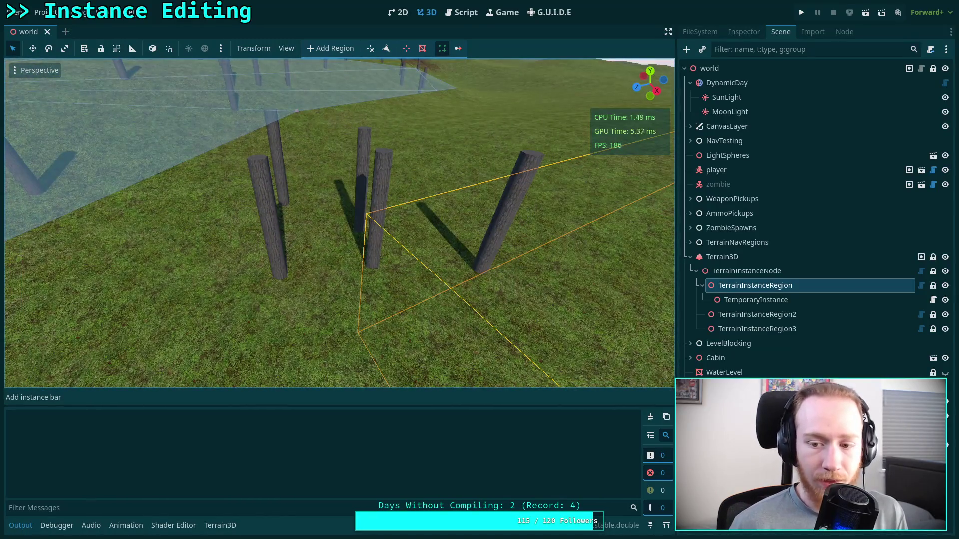
Erase the trees in the terrain centre with the instancer brush and save the scene
key(ctrl+s)
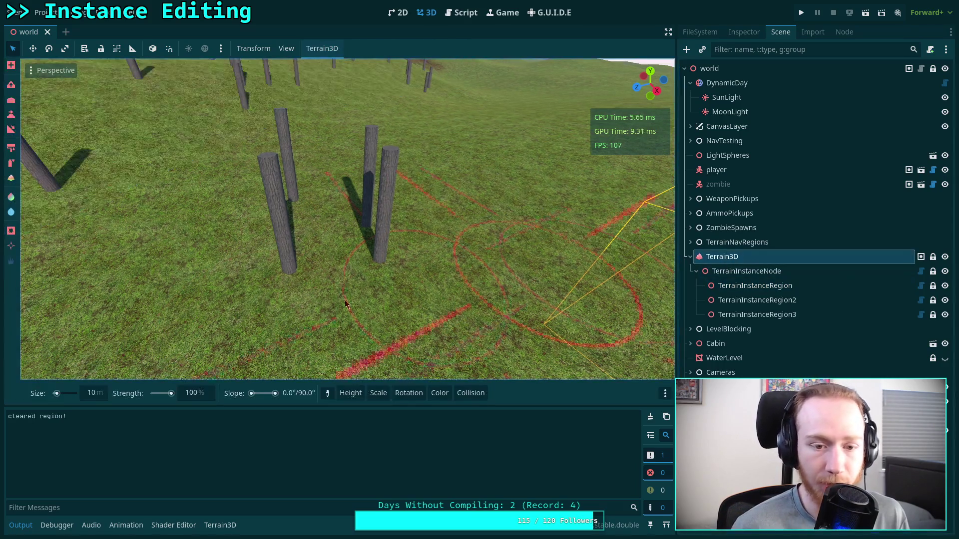
mouse_move(380, 250)
ctrl+mouse_down()
mouse_move(364, 214)
mouse_move(279, 257)
ctrl+mouse_up()
click(733, 285)
key(f)
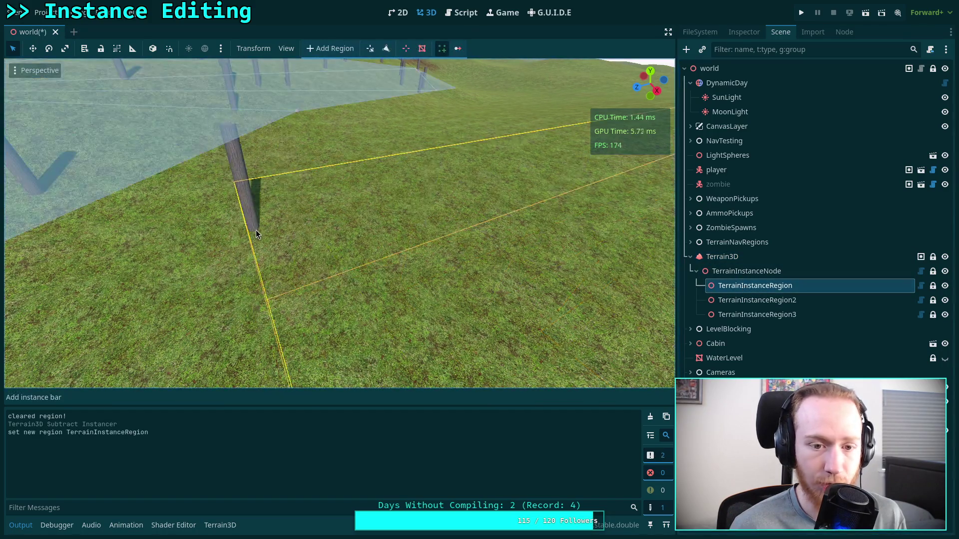
click(353, 243)
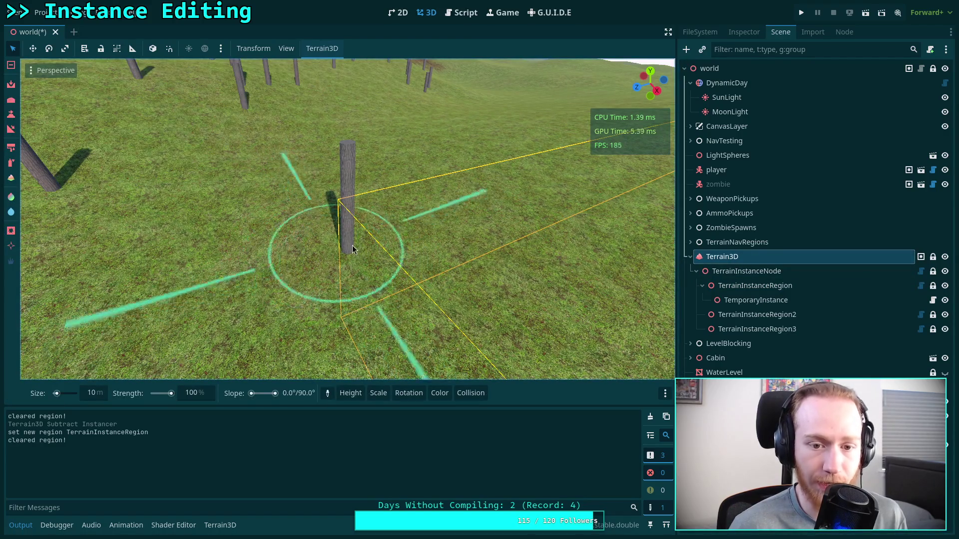
key(ctrl+s)
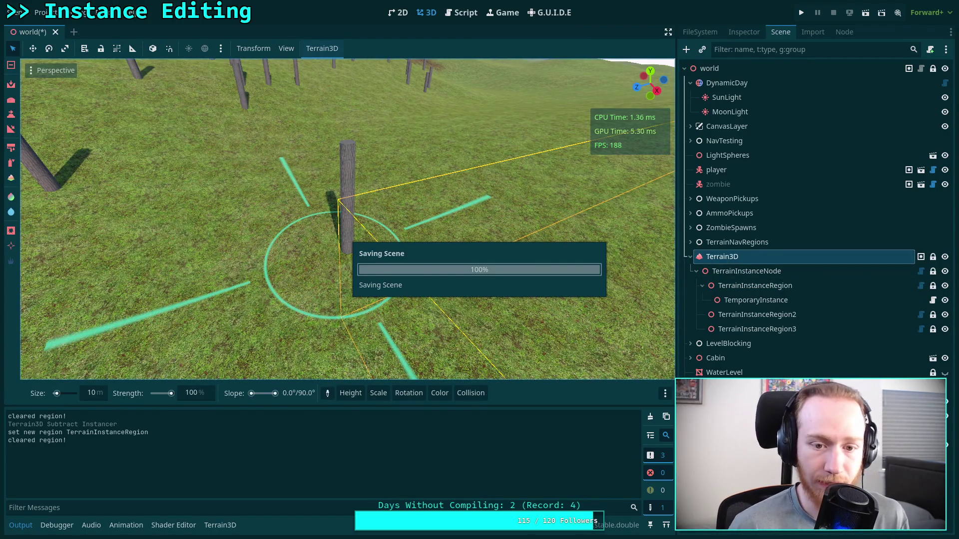
ctrl+click(330, 252)
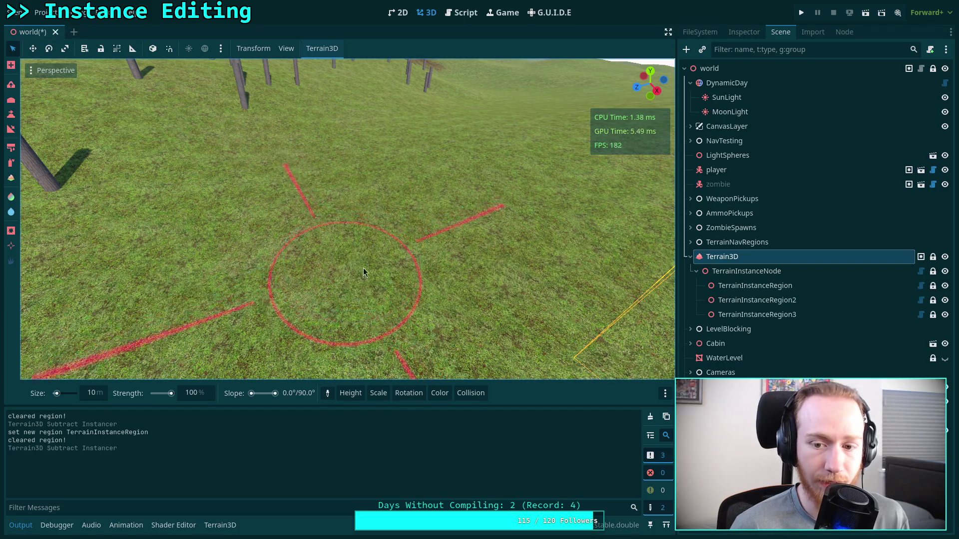
Select TerrainInstanceNode and then TerrainInstanceRegion, and inspect the region node's options
key(w)
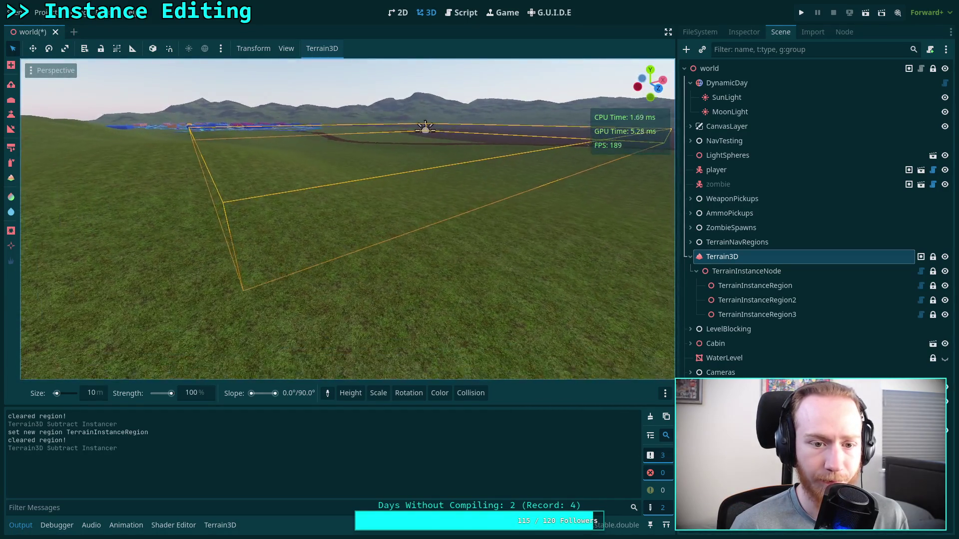
key(s)
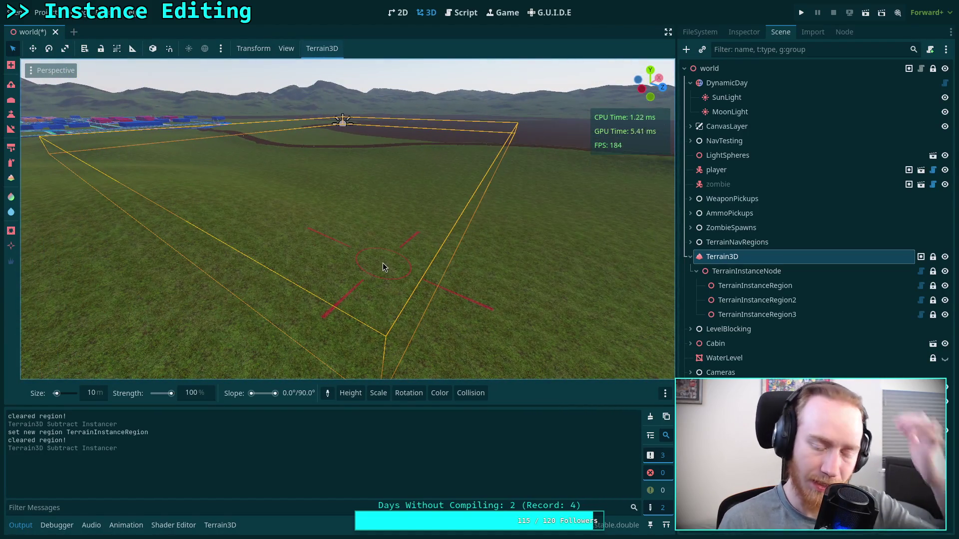
click(764, 272)
click(760, 288)
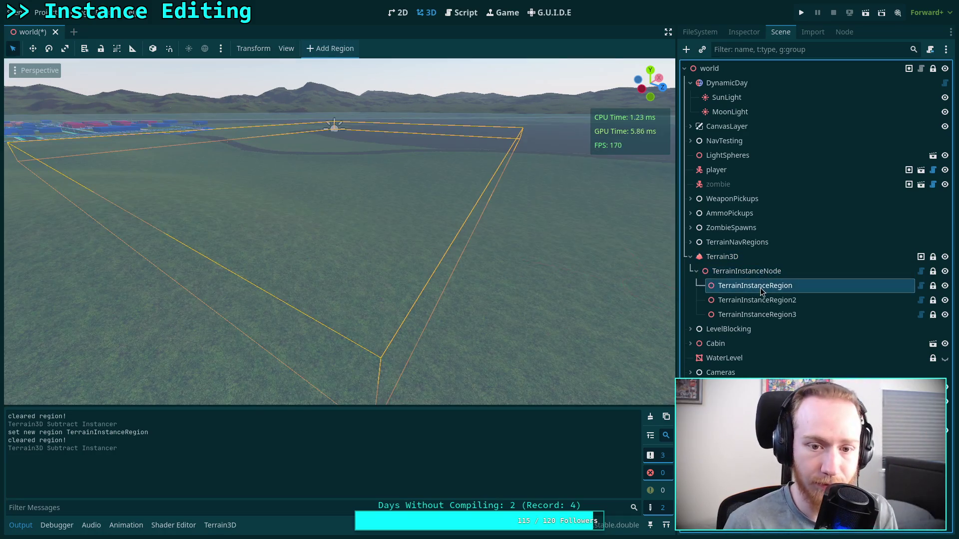
key(s)
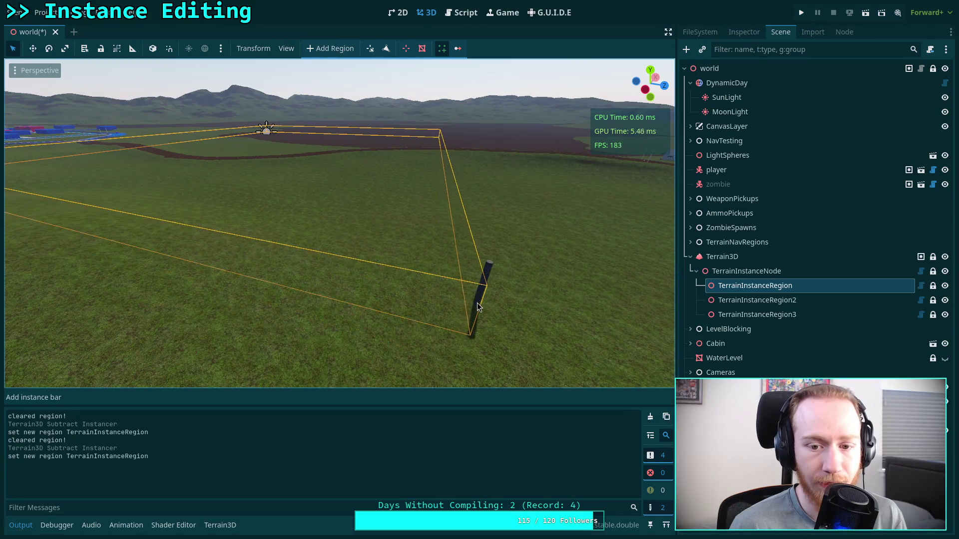
right_click(738, 285)
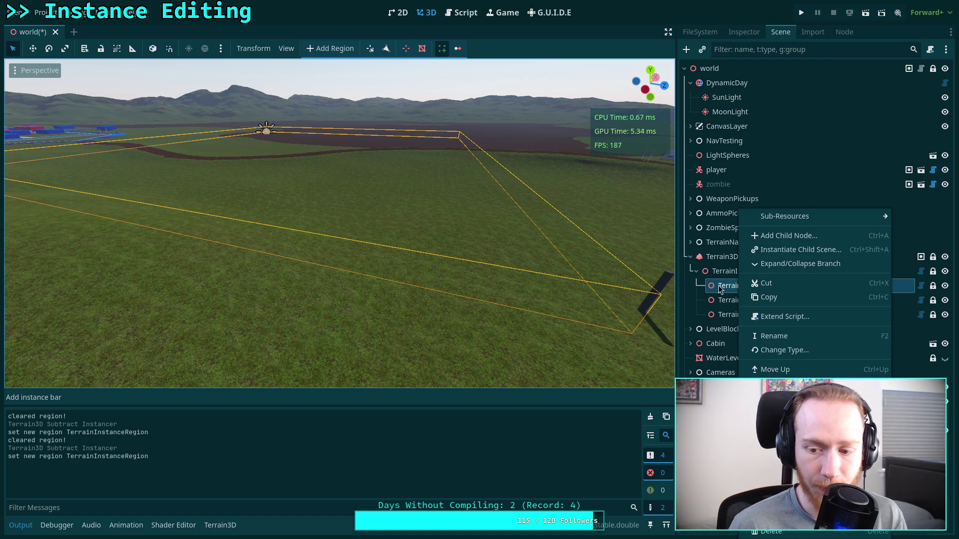
key(Escape)
Reselect Terrain3D, view the field of instanced posts, then switch to the browser workspace
click(721, 257)
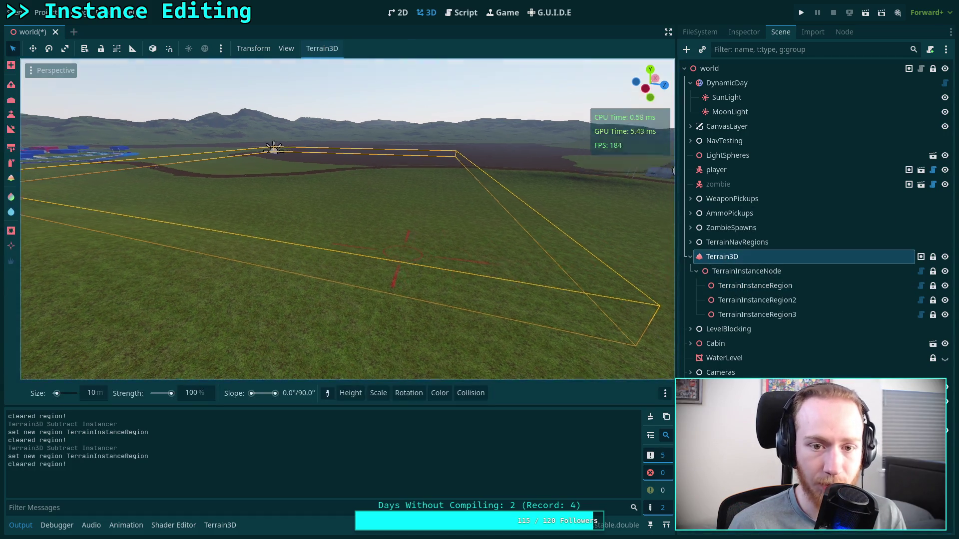
drag(348, 224, 300, 206)
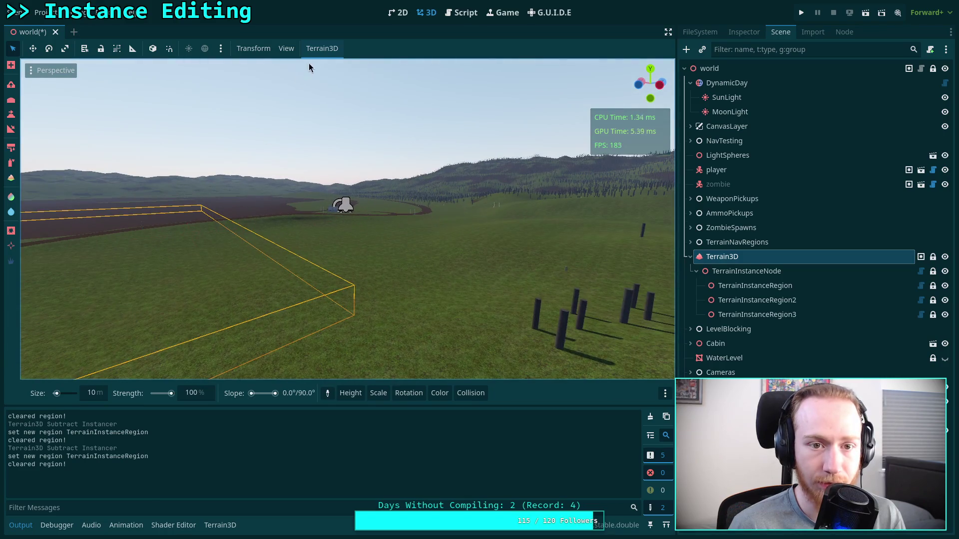
mouse_move(329, 127)
mouse_down()
mouse_move(27, 207)
mouse_move(225, 190)
mouse_move(281, 163)
mouse_up()
key(w)
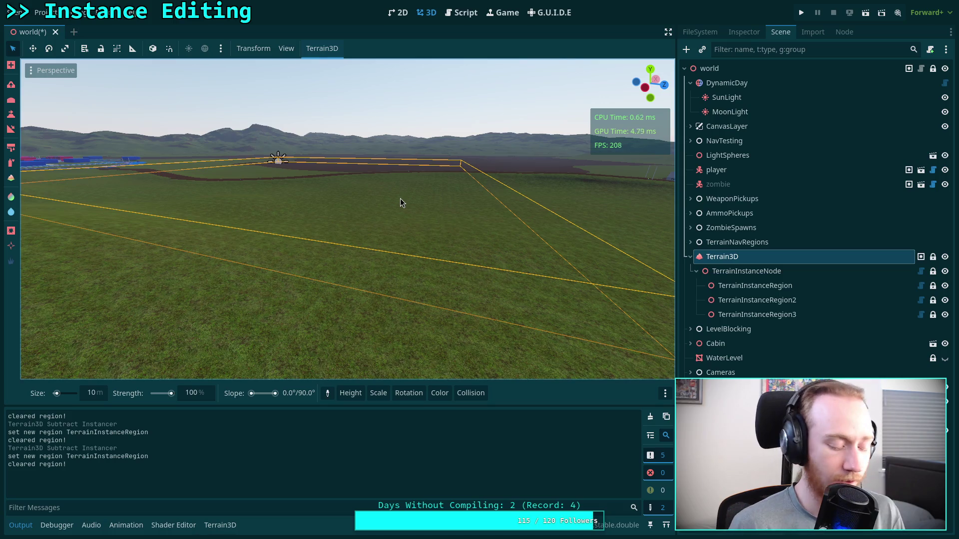
key(super+2)
key(super+3)
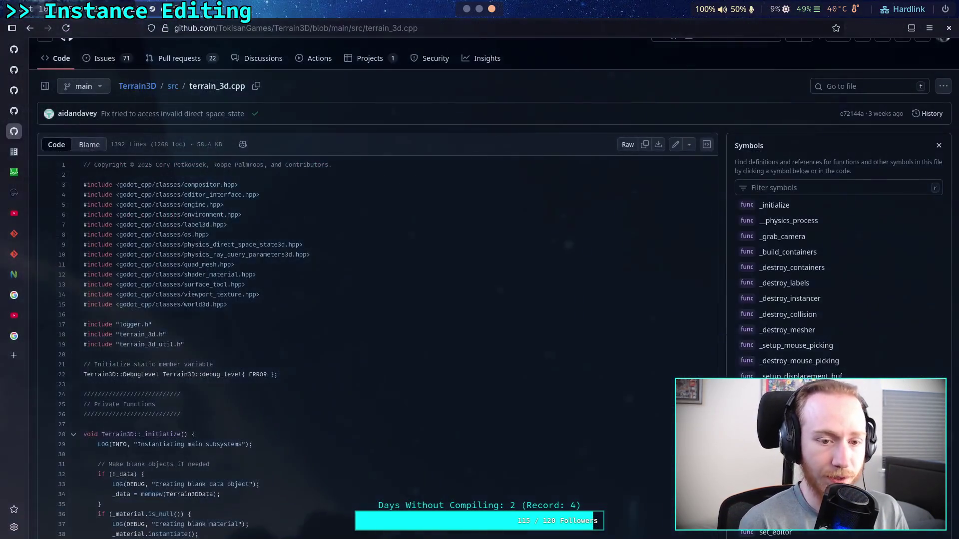
Search Google for 'godot hide node bounding box' in the existing search tab
click(14, 335)
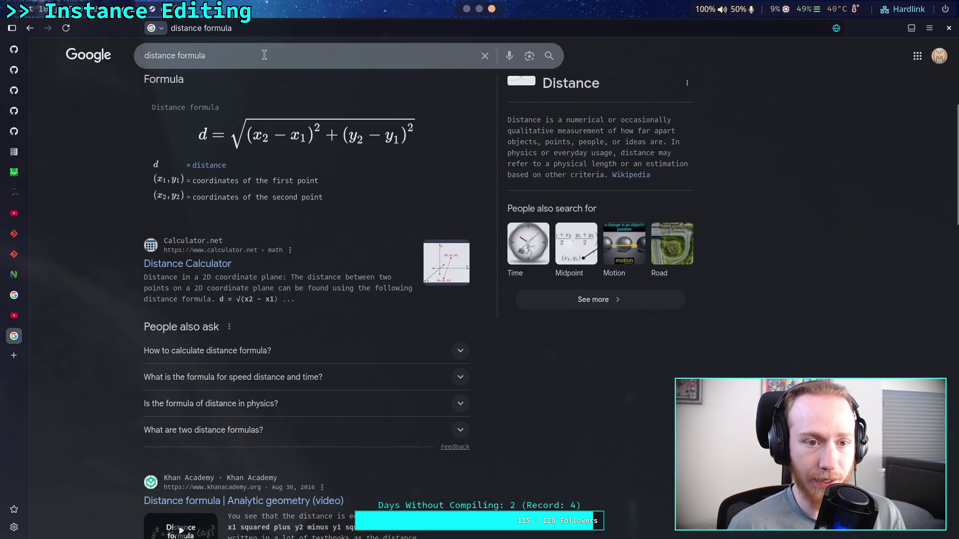
drag(264, 55, 80, 59)
key(BackSpace)
text(god)
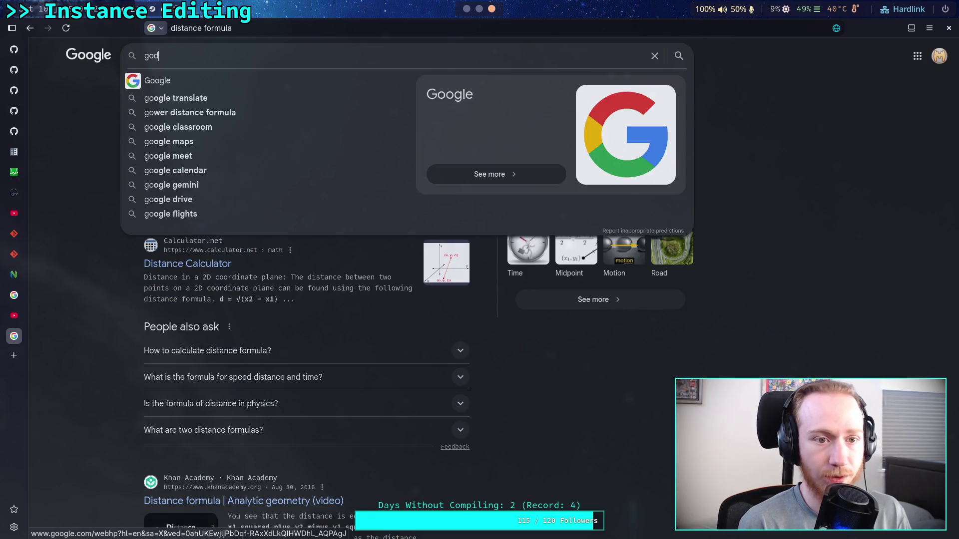
text(ot hide node )
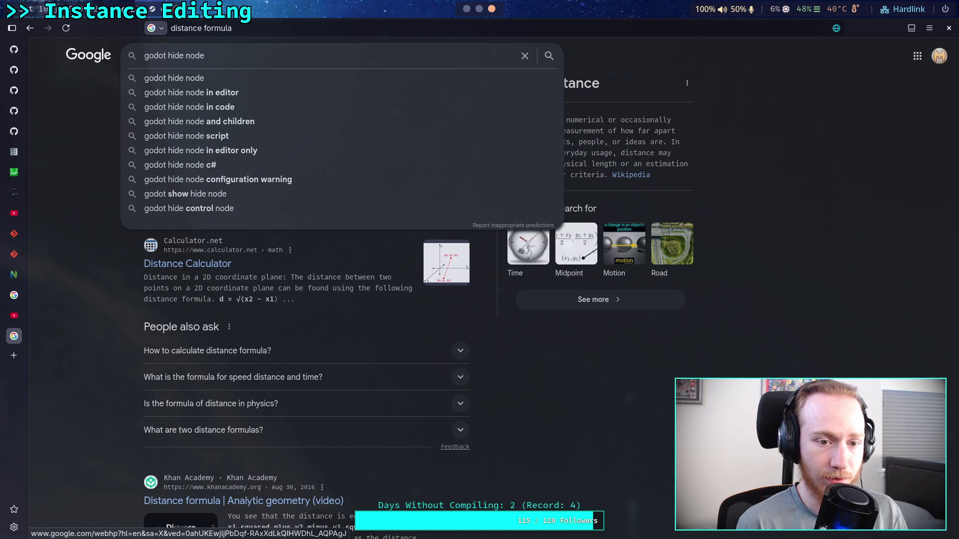
text(bounding box)
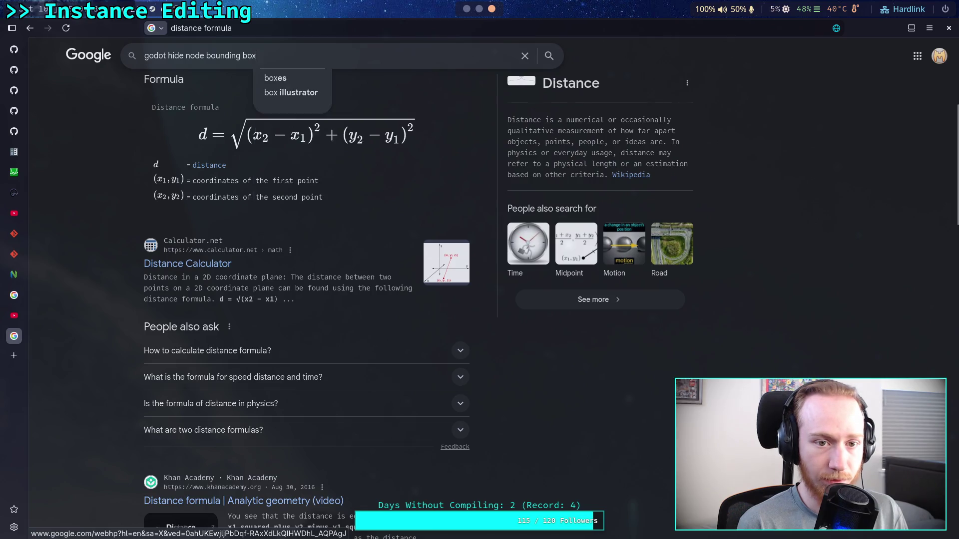
key(Return)
Read through the search results, then return to the Godot editor
scroll(59, 292, down, 2)
scroll(59, 288, down, 5)
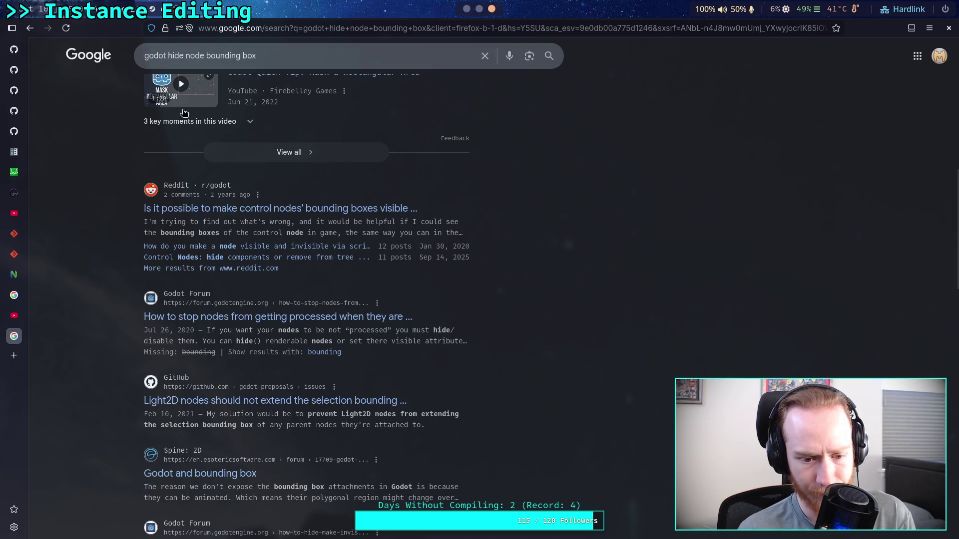
scroll(139, 267, down, 5)
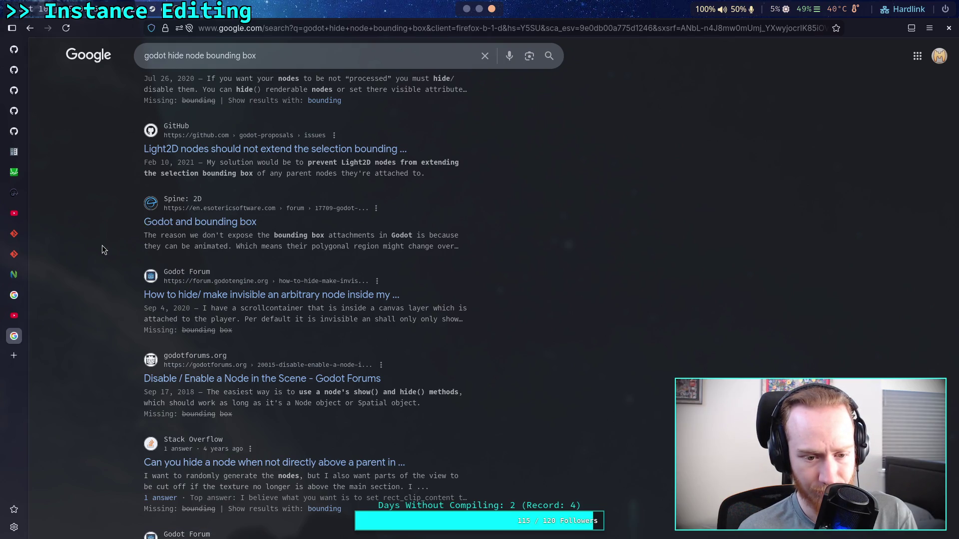
scroll(104, 247, down, 3)
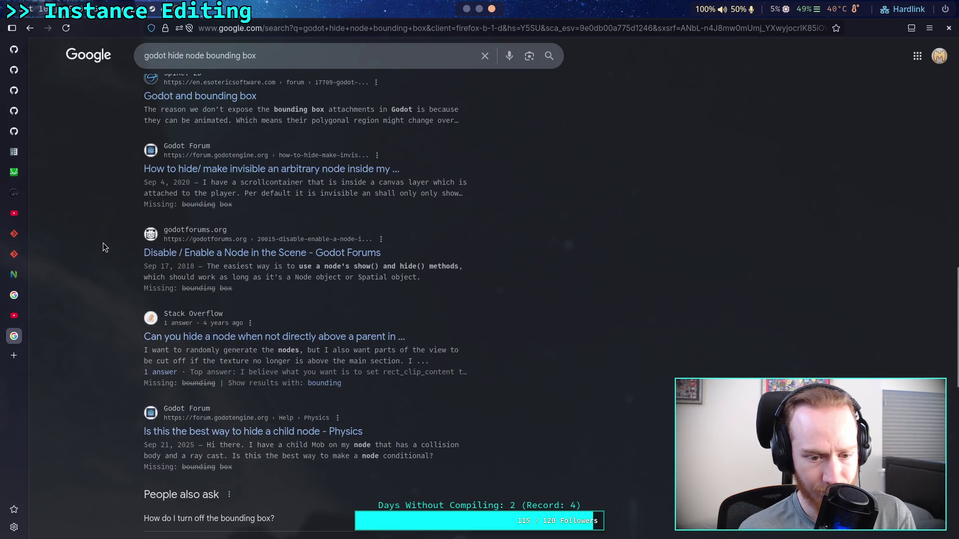
scroll(104, 247, down, 1)
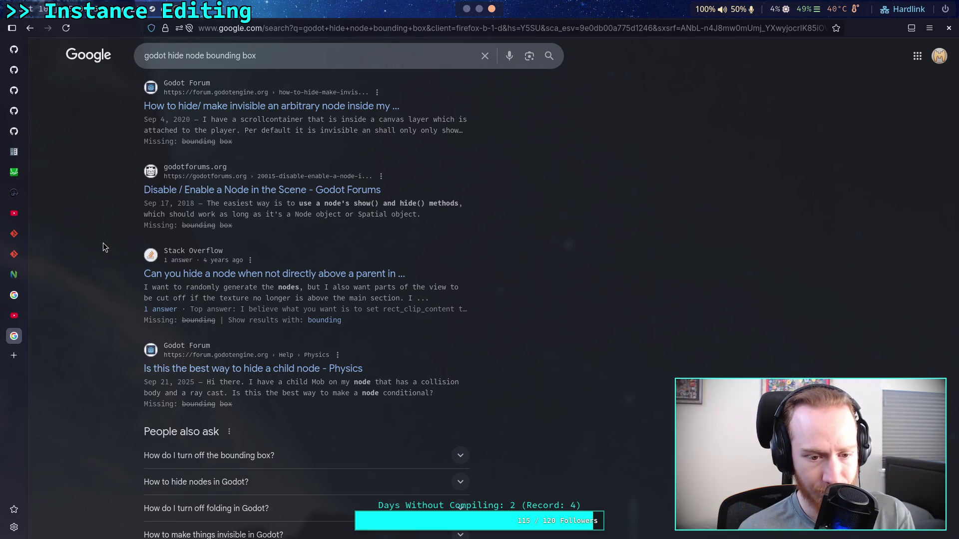
click(479, 9)
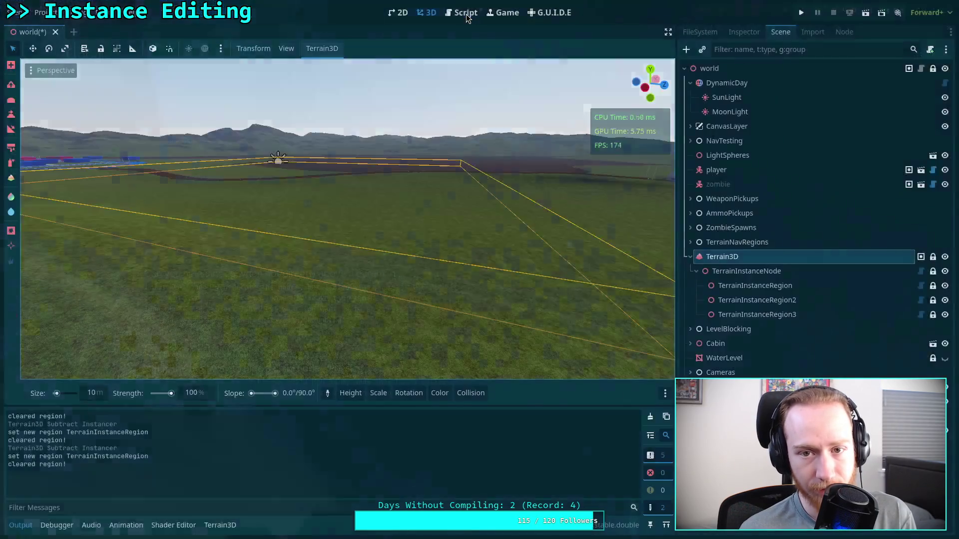
Open plugin.gd in the script editor with the output panel collapsed
click(462, 12)
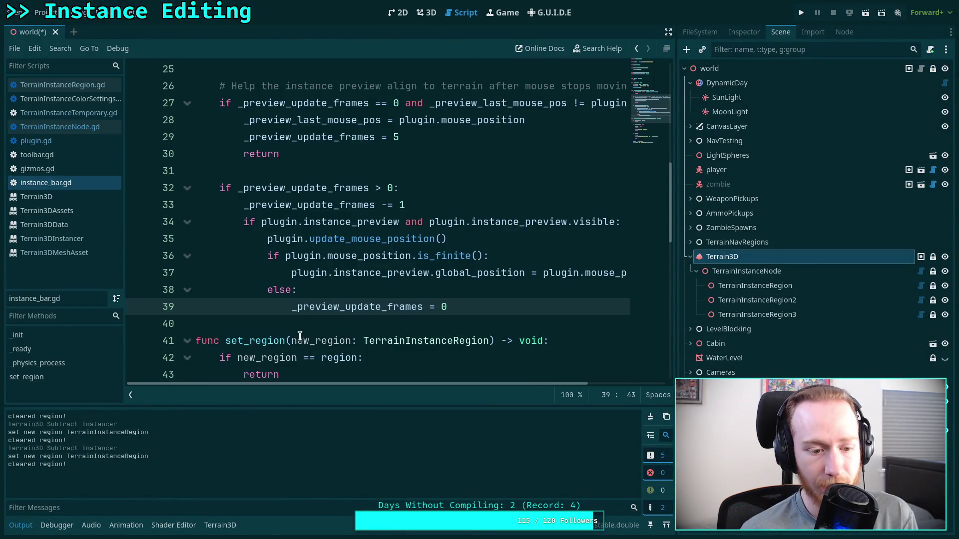
click(14, 524)
scroll(299, 349, up, 8)
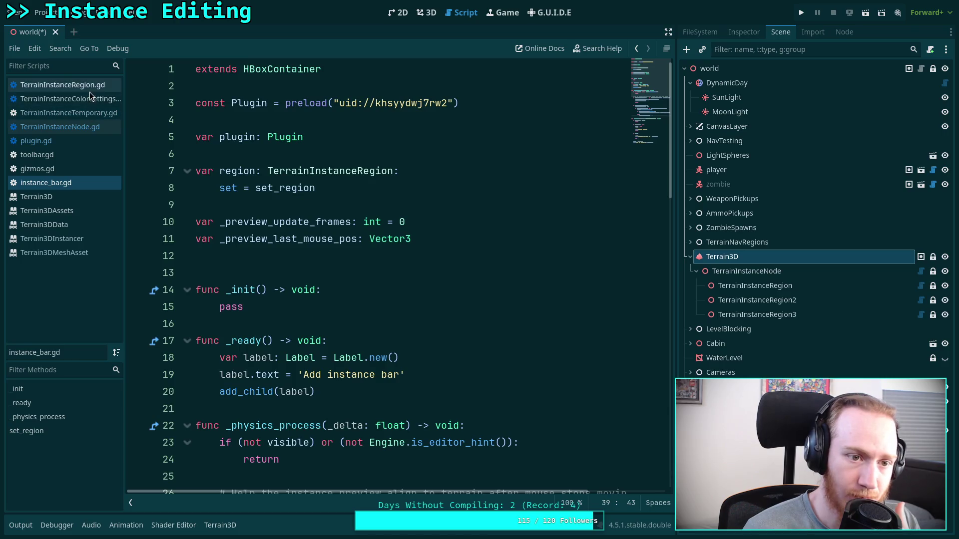
click(36, 141)
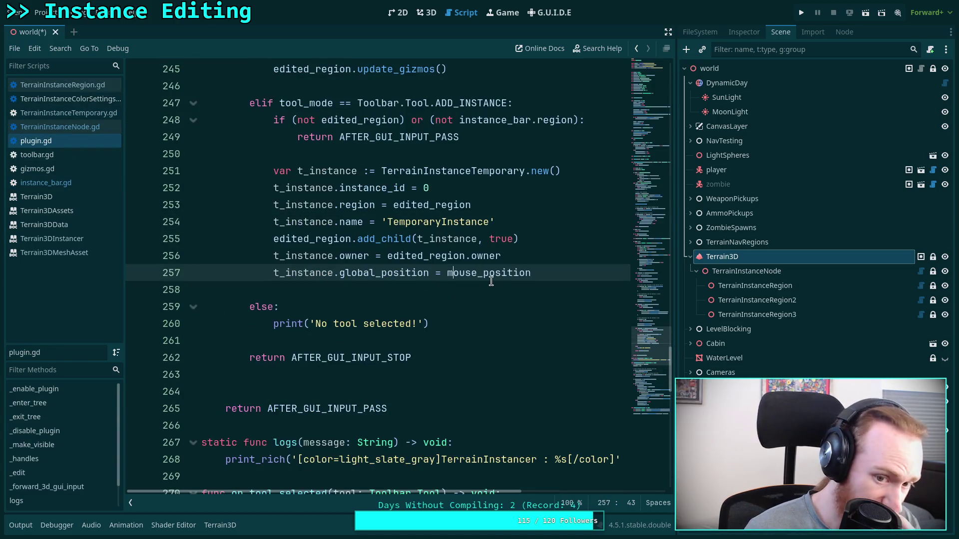
scroll(491, 281, up, 2)
Delete the add_child line 255, undo the deletion, and save the script and scene
double_click(337, 340)
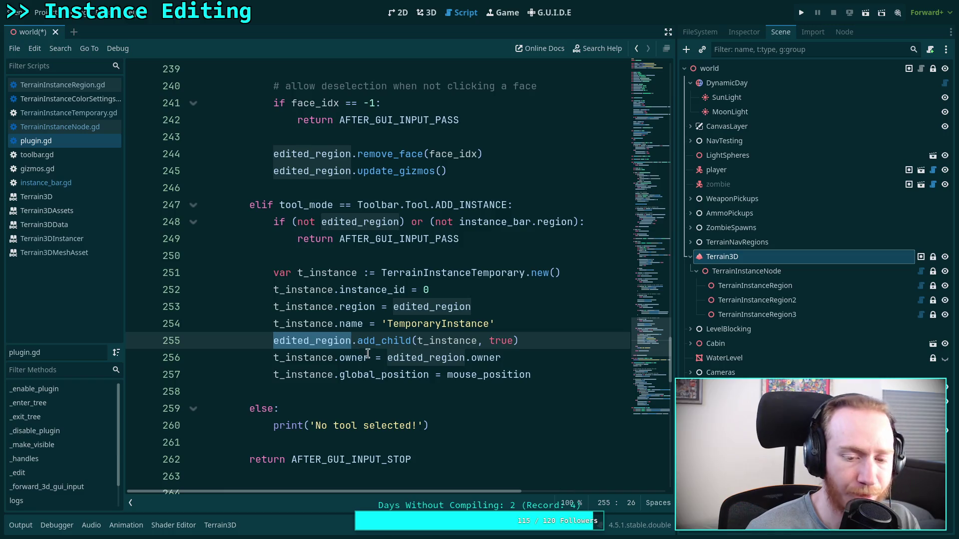
drag(549, 339, 549, 329)
key(BackSpace)
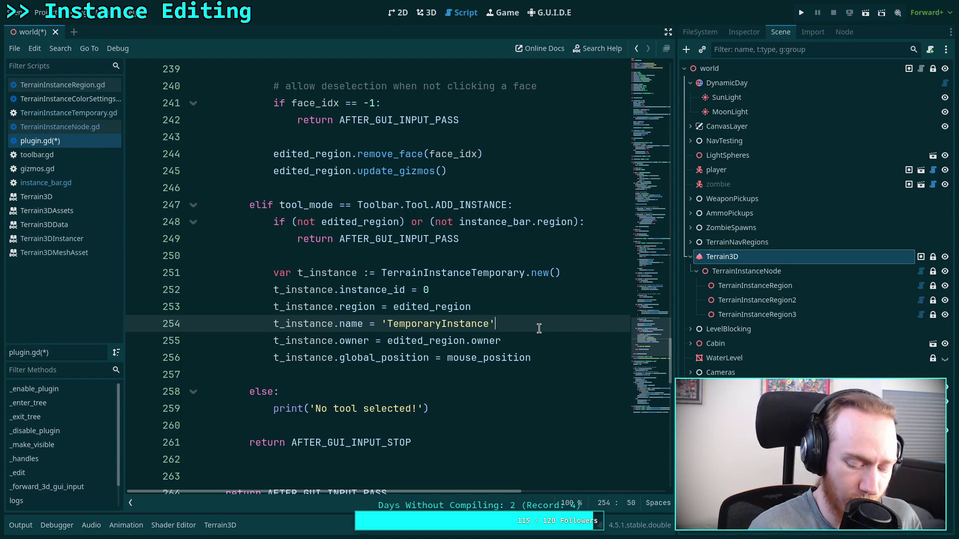
key(ctrl+z)
key(ctrl+s)
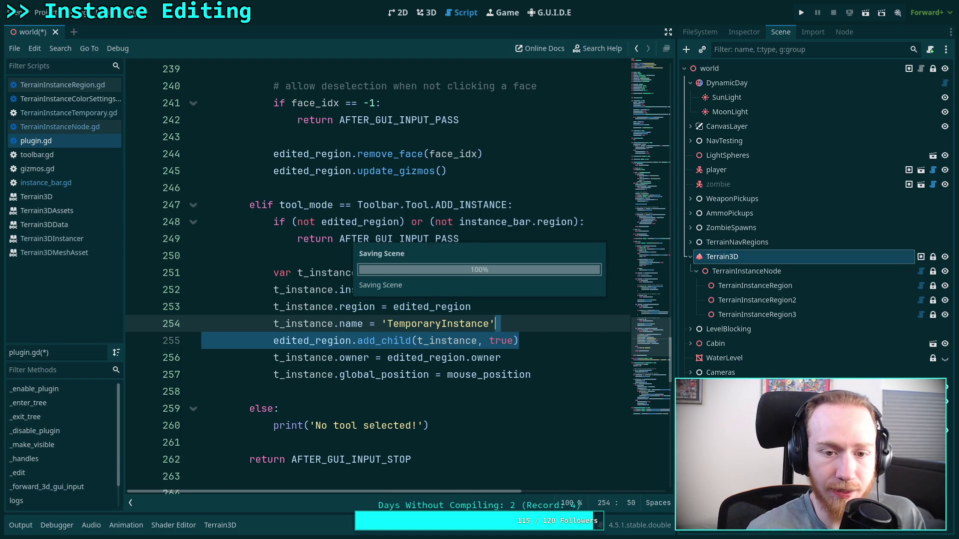
scroll(549, 365, up, 6)
scroll(548, 365, up, 4)
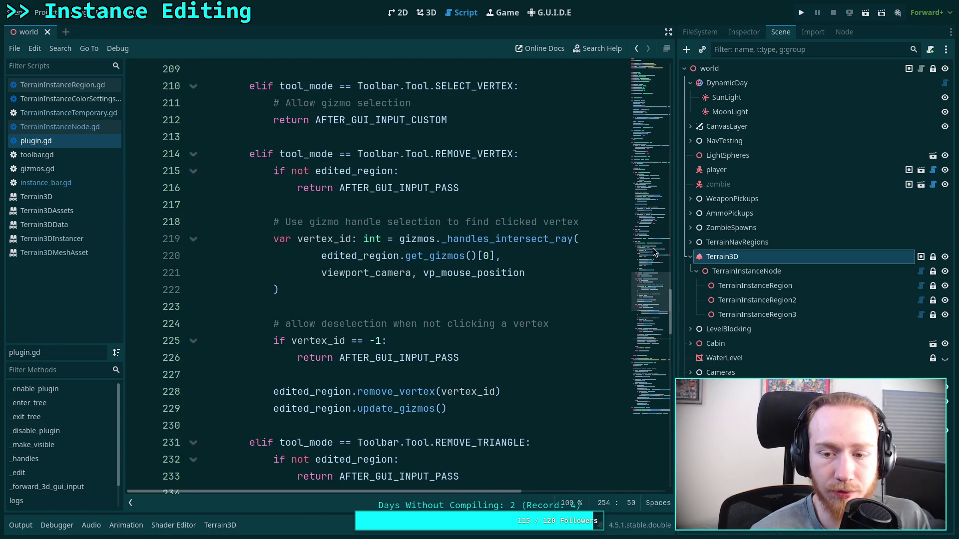
Search plugin.gd for 'preview', finding 30 matches
key(ctrl+f)
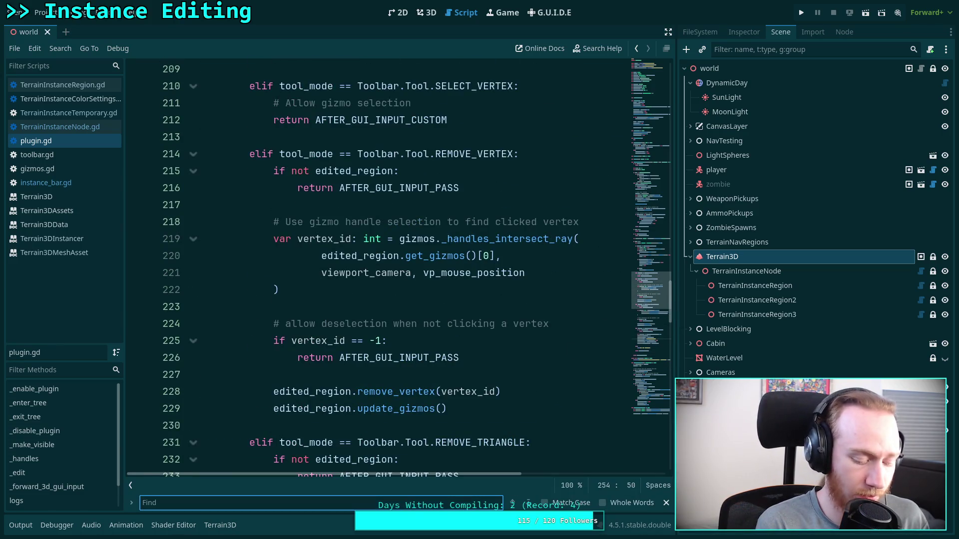
text(pc)
key(BackSpace)
key(BackSpace)
text(r)
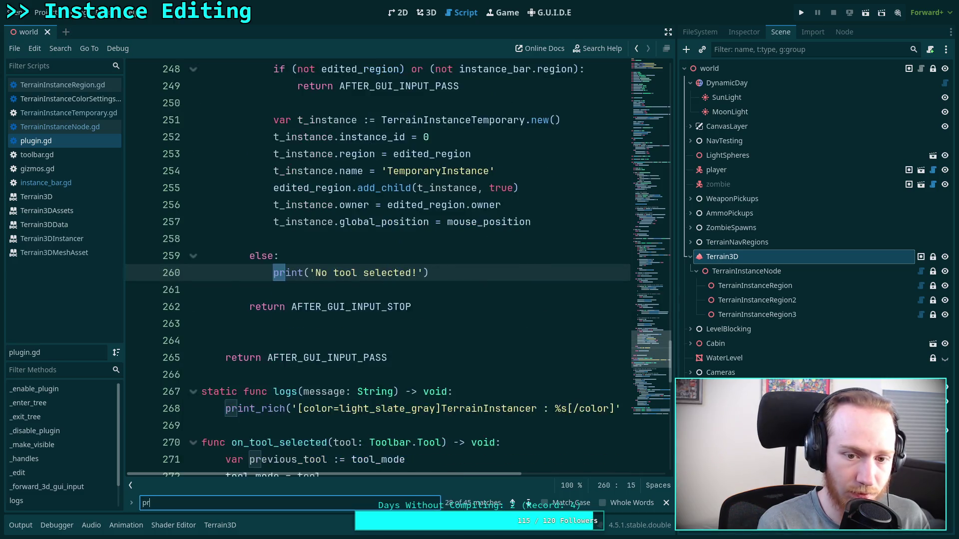
text(eview)
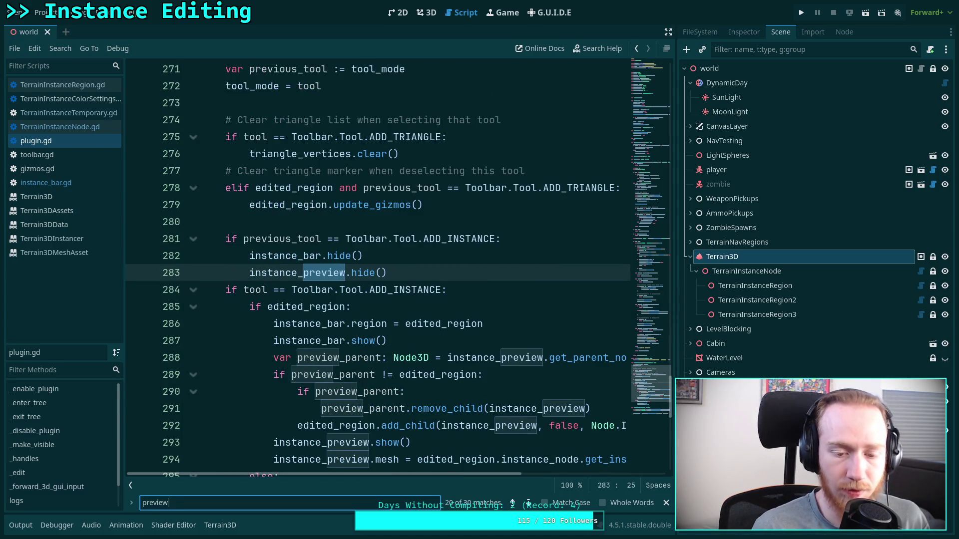
scroll(486, 321, down, 2)
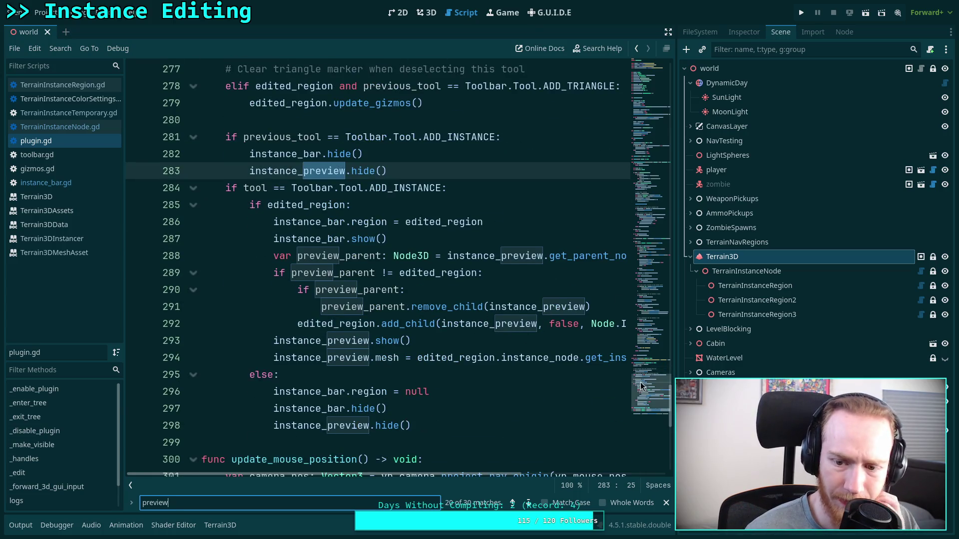
Scroll back to the top of the script and bring up the TerrainInstanceRegion node's context menu
click(636, 86)
drag(635, 86, 633, 256)
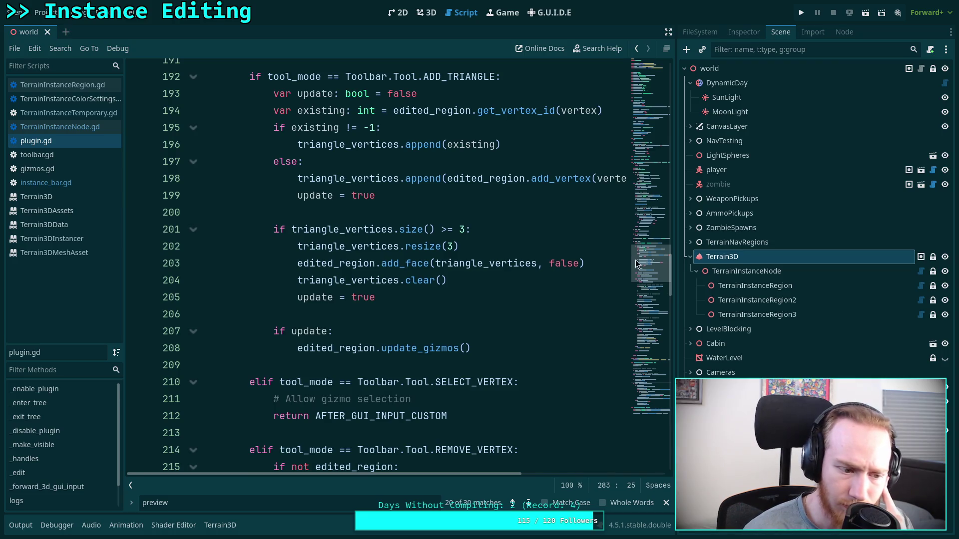
click(794, 291)
right_click(785, 291)
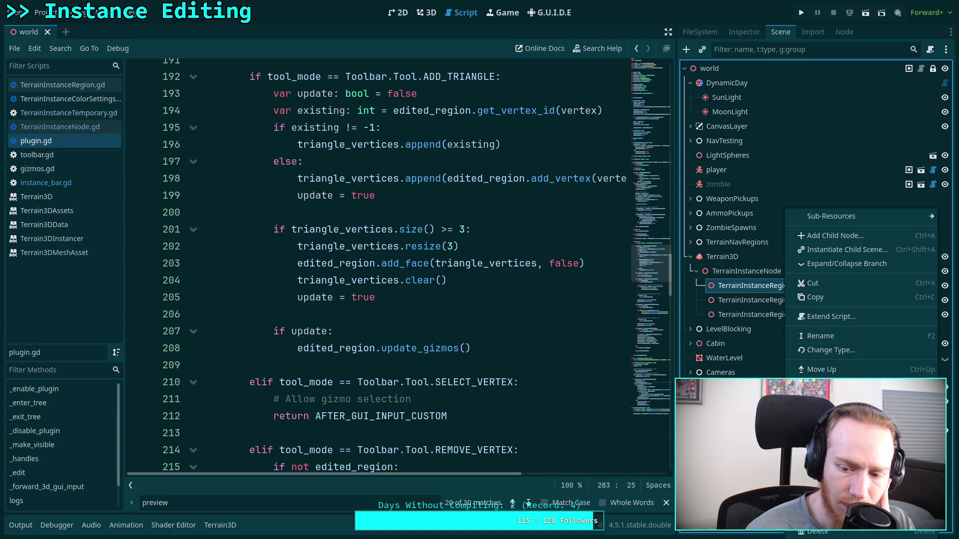
Open the TerrainInstanceRegion class reference and follow it to the Node3D documentation
click(829, 514)
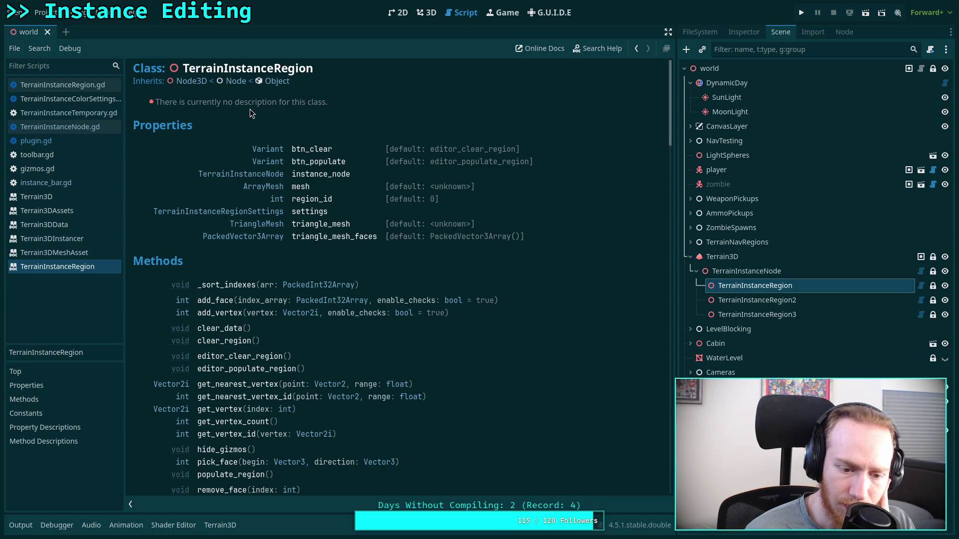
click(191, 81)
scroll(403, 231, down, 5)
scroll(330, 268, down, 2)
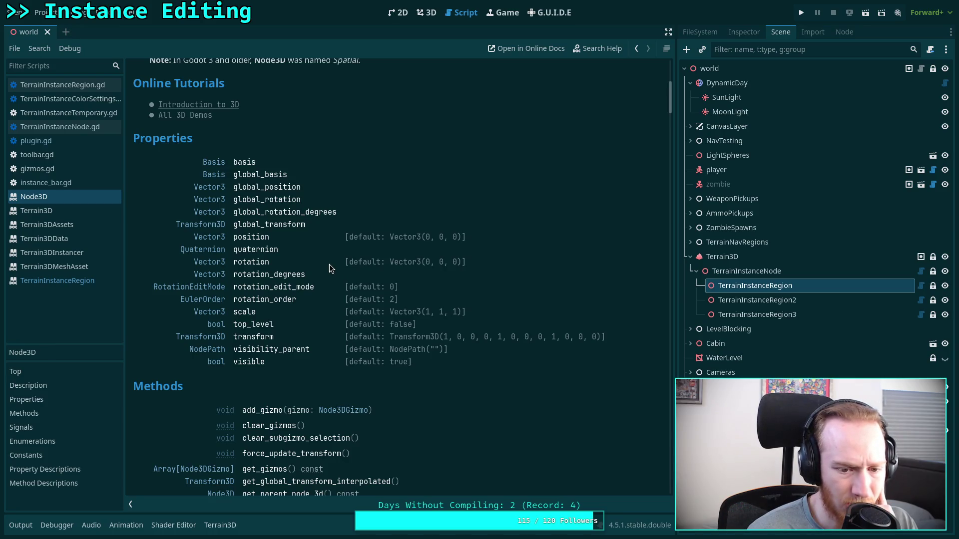
scroll(329, 268, down, 2)
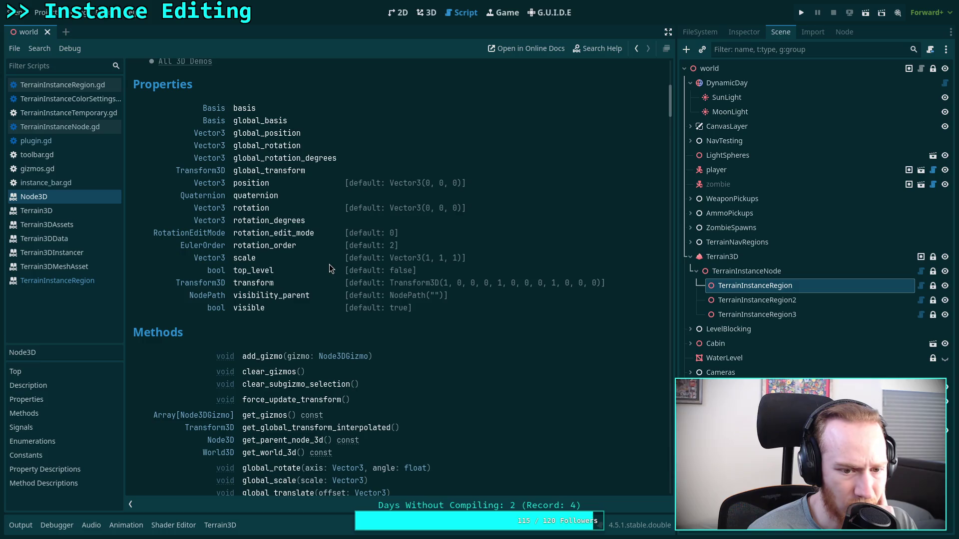
scroll(329, 265, down, 6)
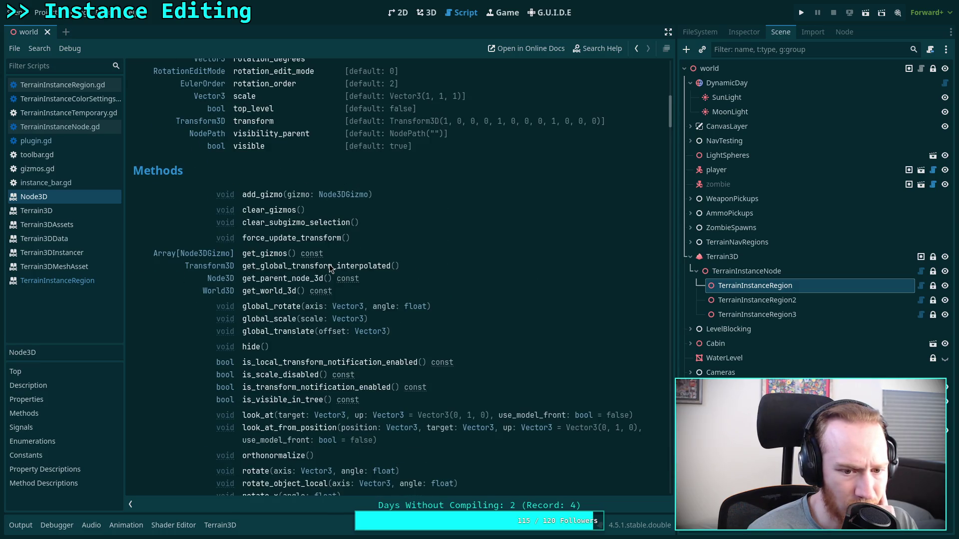
scroll(371, 286, down, 6)
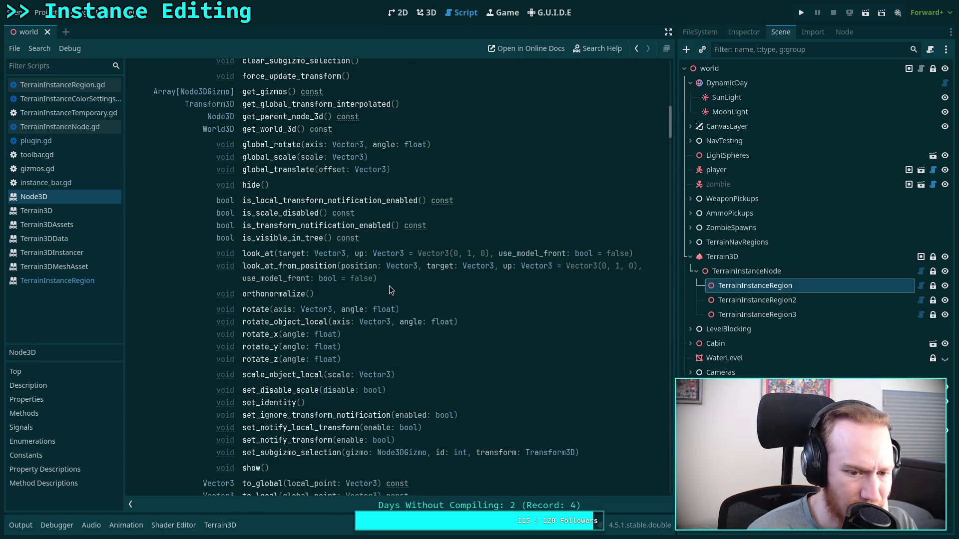
scroll(390, 288, down, 2)
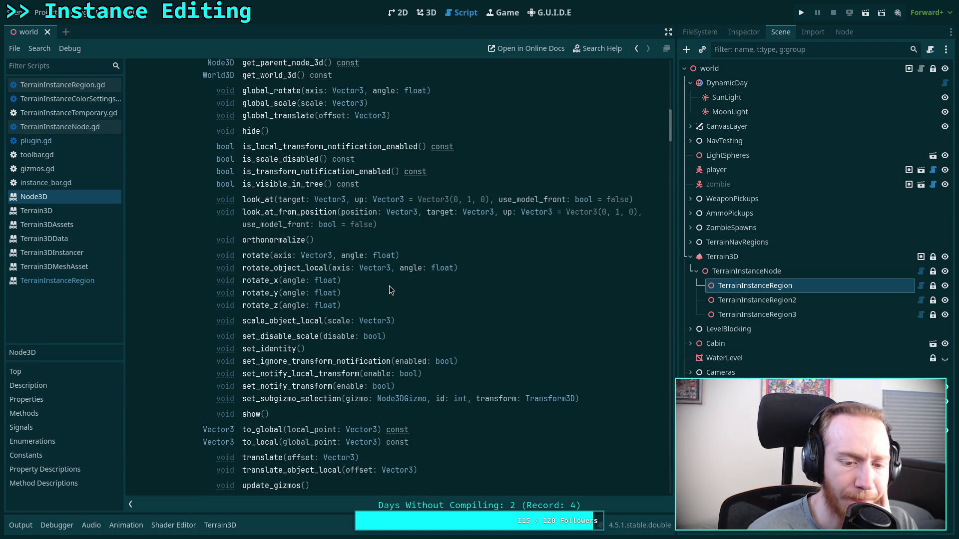
scroll(389, 287, down, 2)
scroll(389, 286, down, 3)
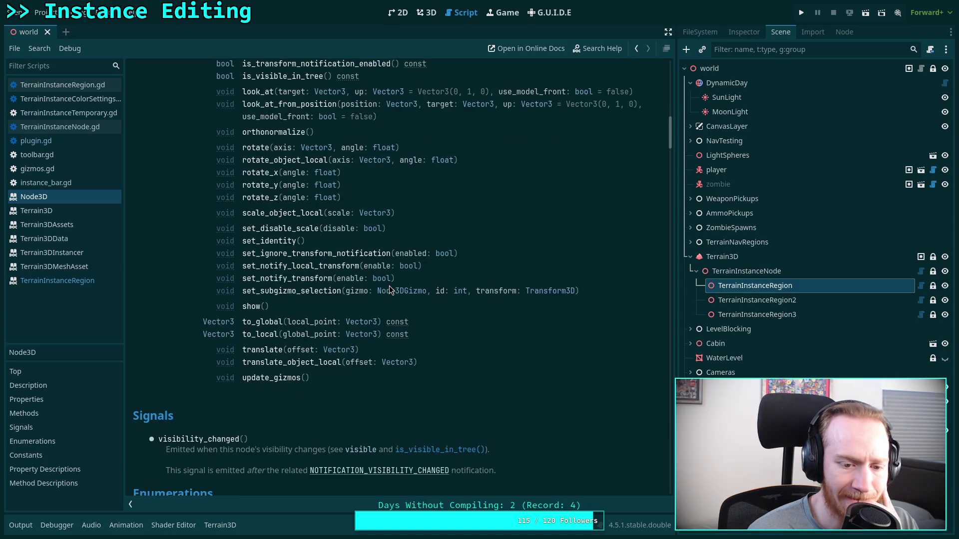
Read through the Node3D reference, then open the Node base class page
scroll(389, 286, up, 11)
scroll(388, 285, down, 20)
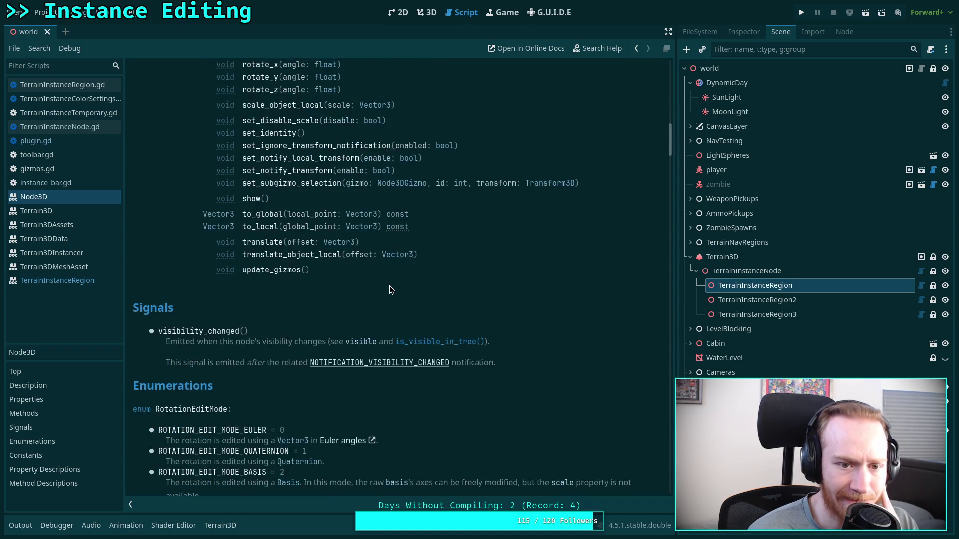
scroll(389, 286, down, 6)
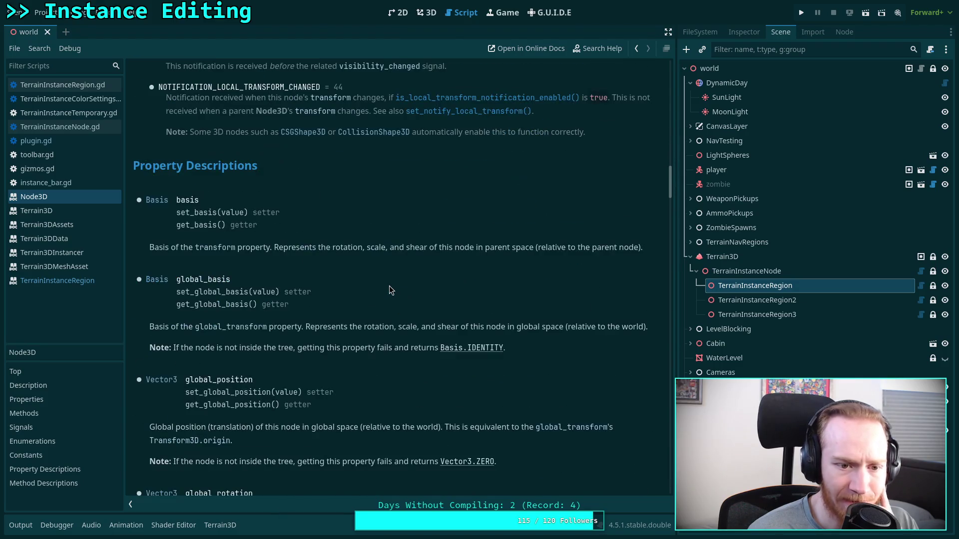
scroll(388, 286, down, 4)
scroll(388, 285, down, 8)
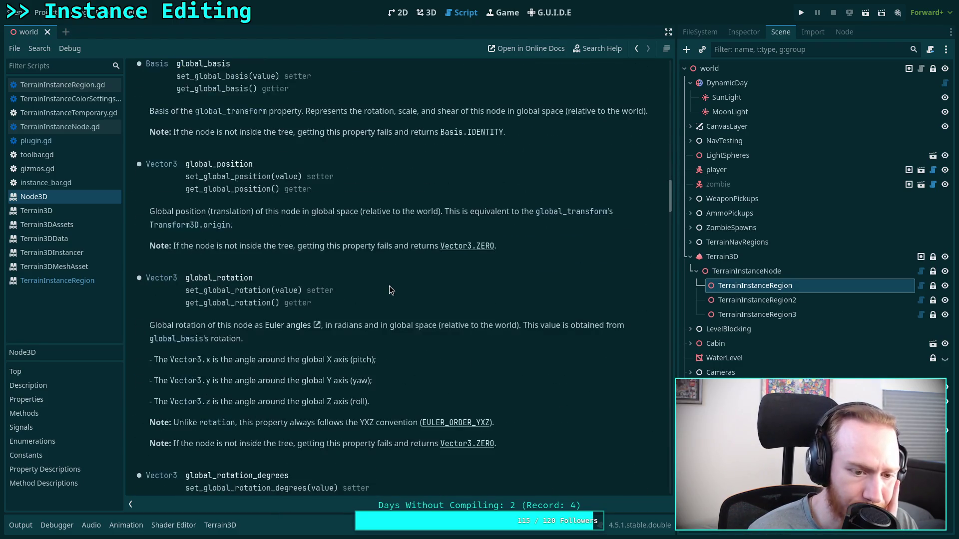
scroll(389, 287, down, 18)
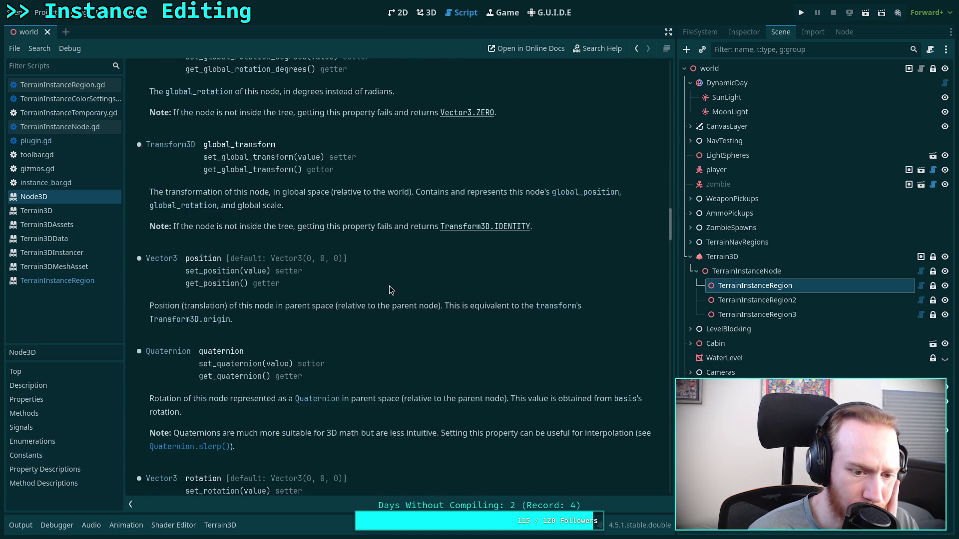
scroll(389, 286, down, 18)
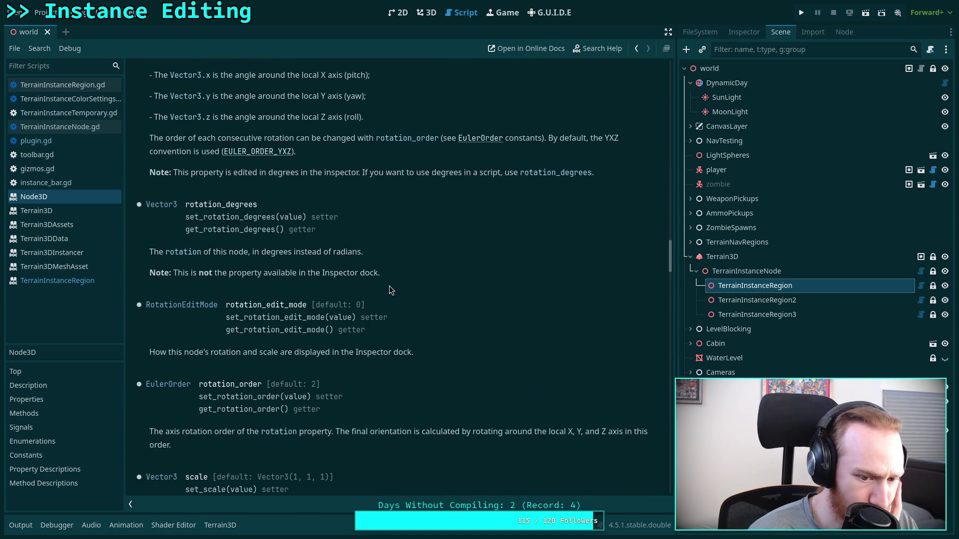
scroll(388, 286, down, 8)
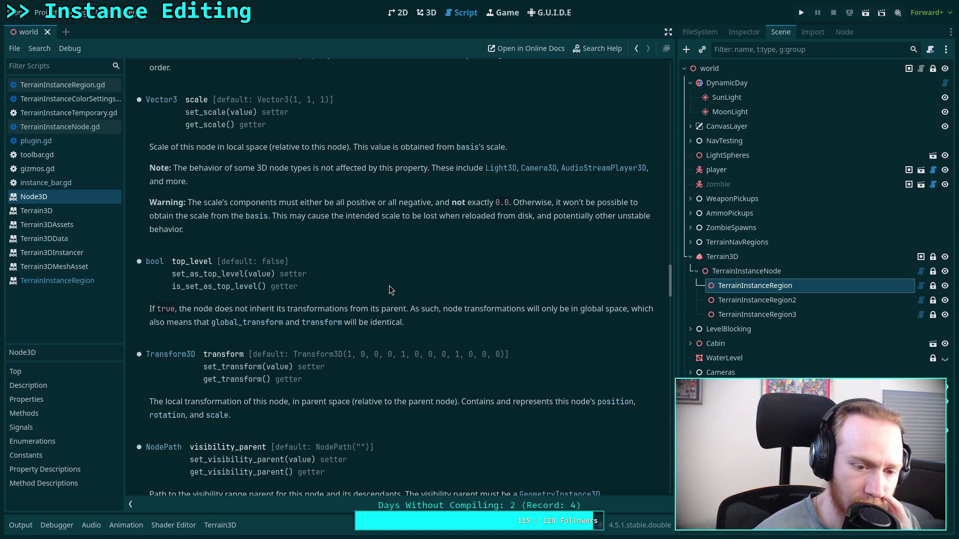
scroll(388, 286, down, 4)
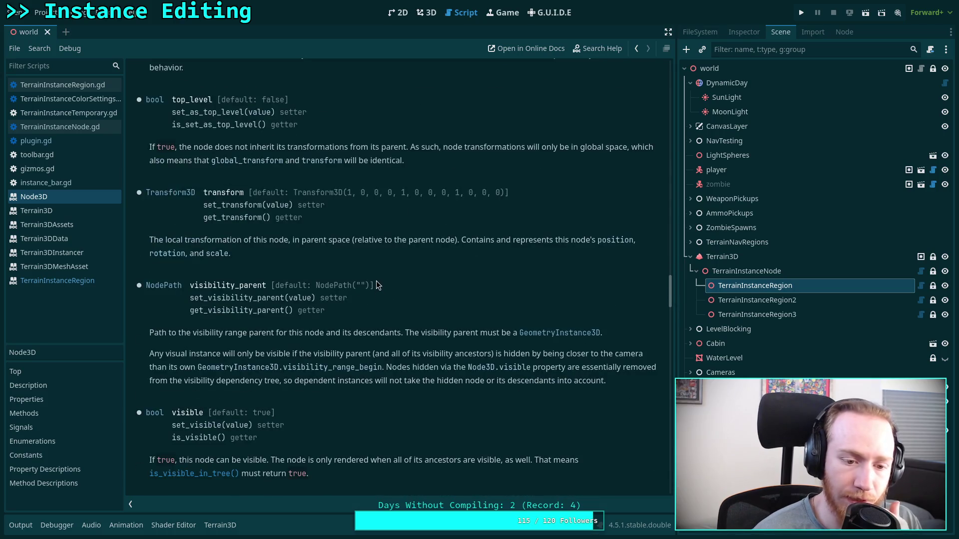
scroll(369, 272, down, 9)
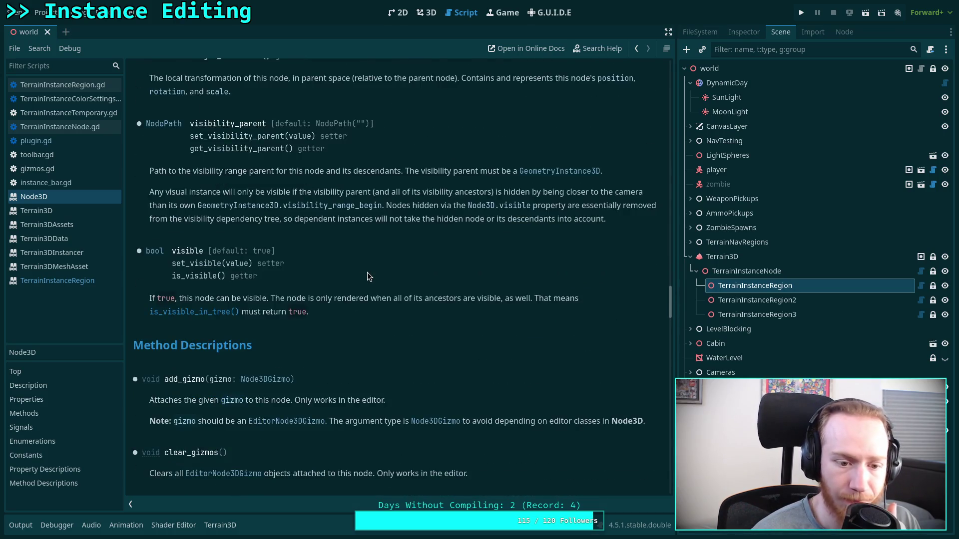
scroll(606, 334, down, 12)
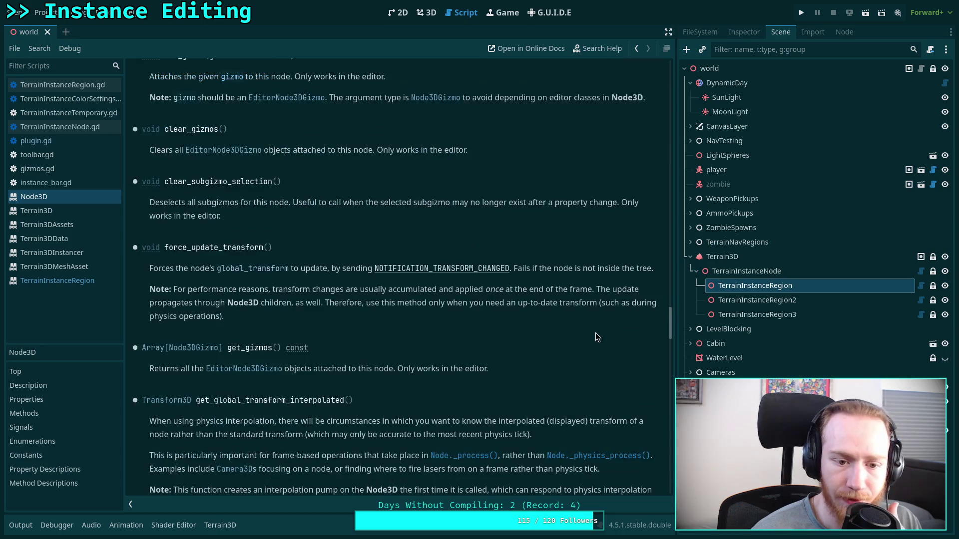
drag(669, 351, 669, 67)
click(197, 86)
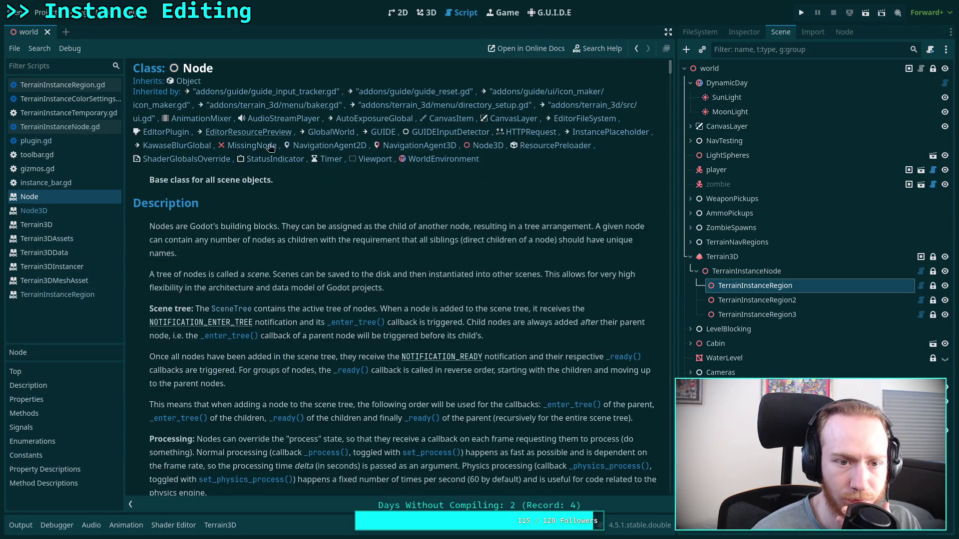
Scroll through the Node class reference's methods
scroll(435, 273, down, 15)
scroll(434, 269, down, 3)
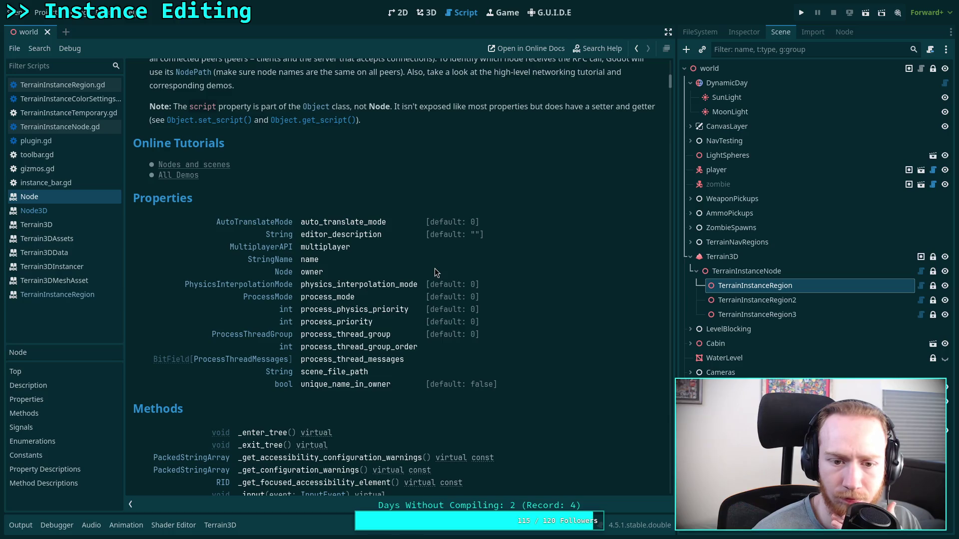
scroll(434, 270, down, 18)
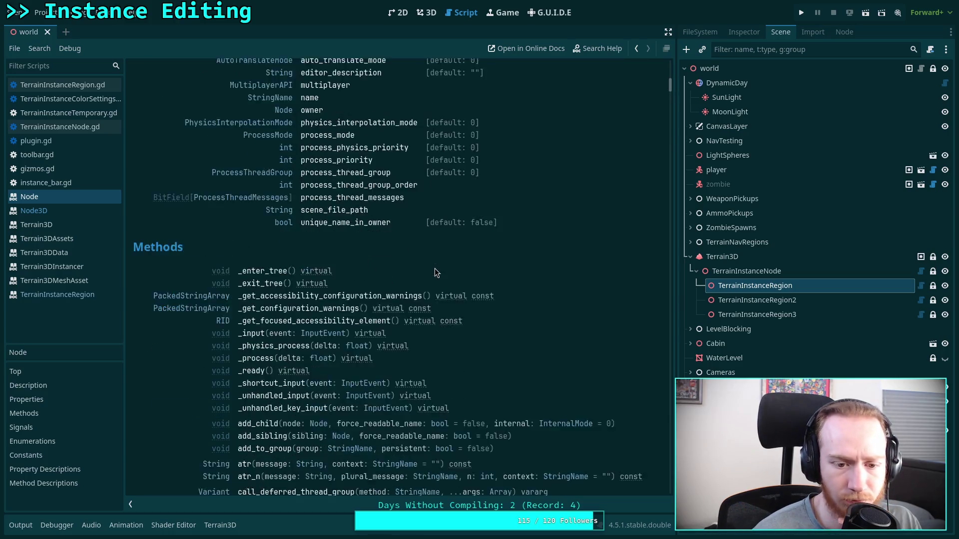
scroll(434, 268, down, 3)
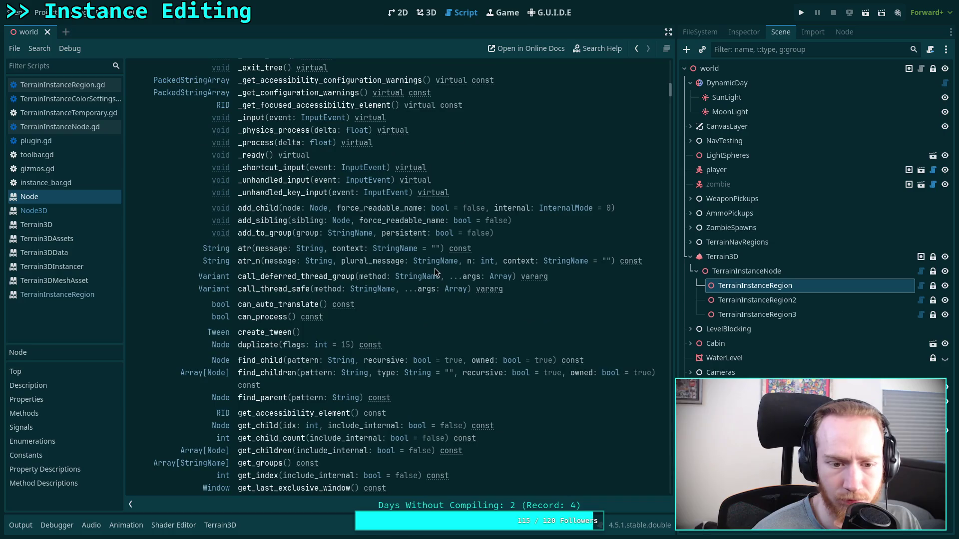
scroll(435, 268, down, 3)
scroll(434, 268, down, 6)
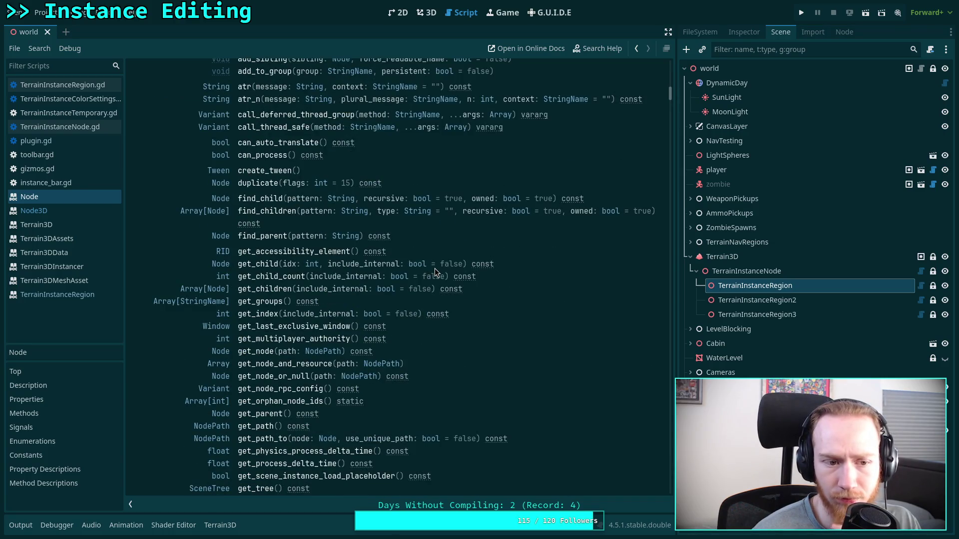
scroll(434, 268, down, 15)
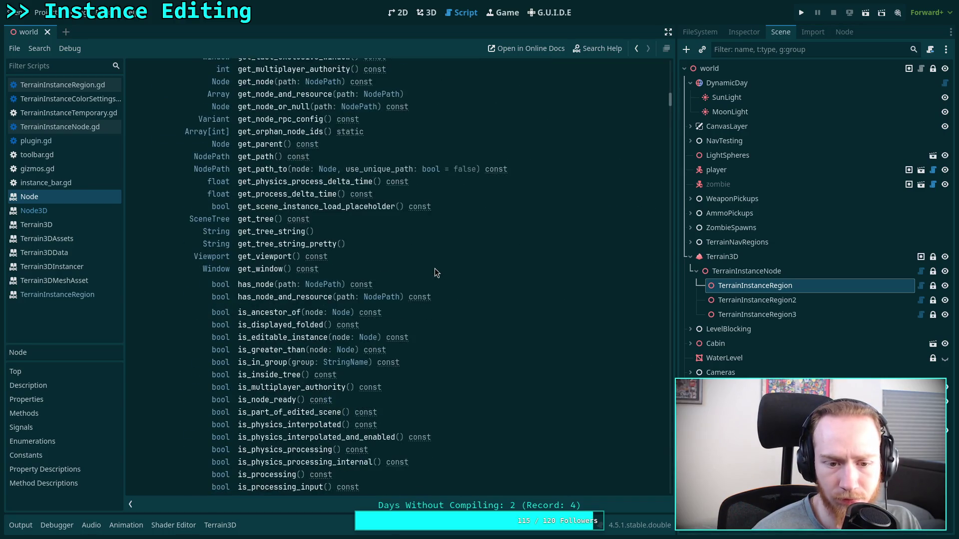
scroll(435, 268, down, 6)
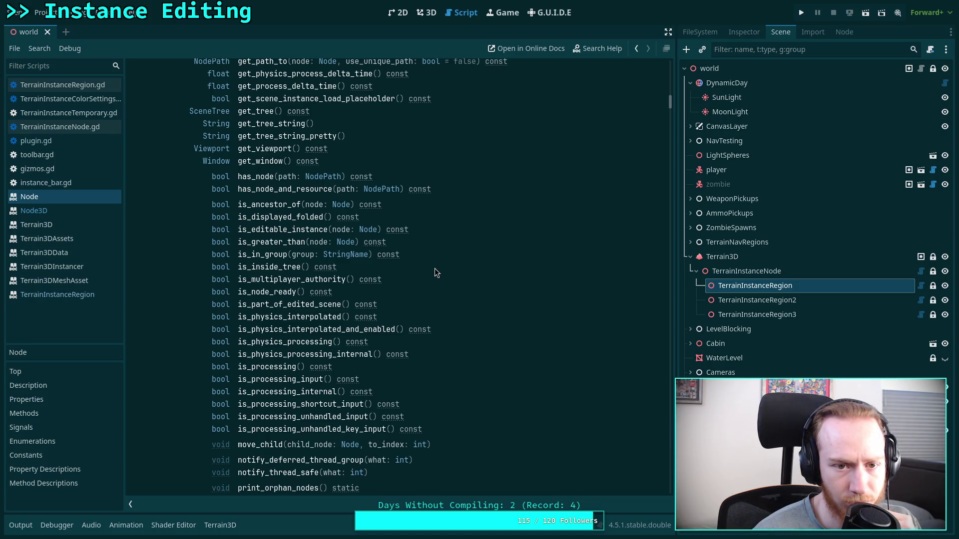
scroll(435, 268, down, 12)
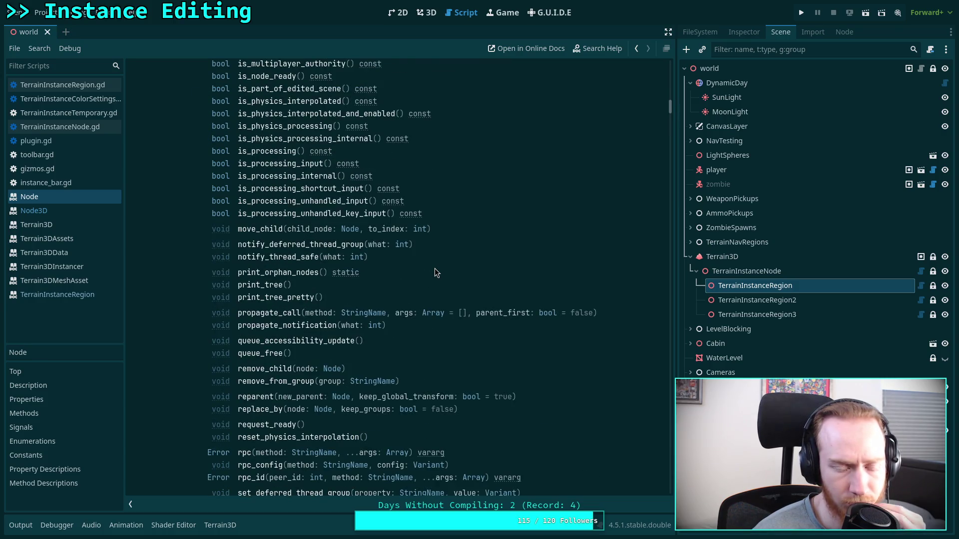
scroll(435, 272, down, 3)
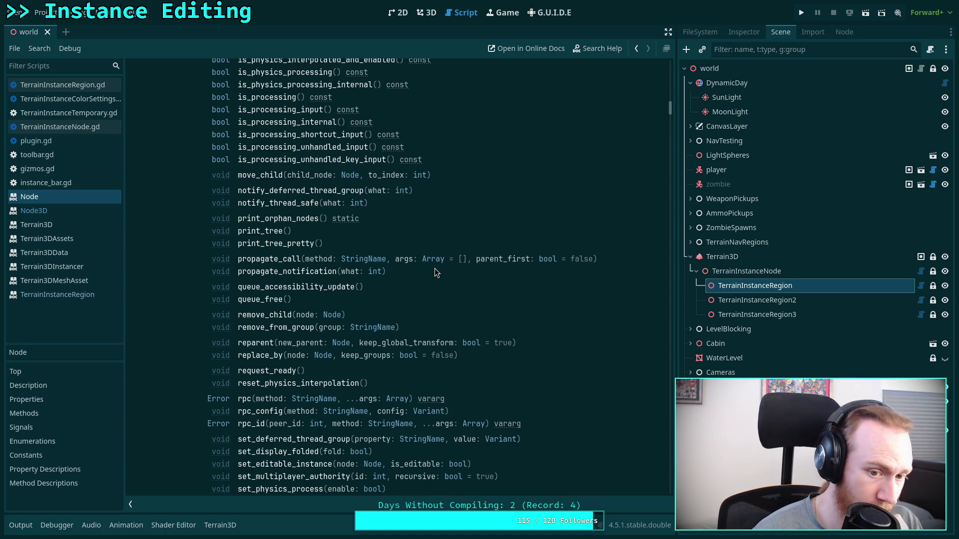
scroll(435, 272, down, 3)
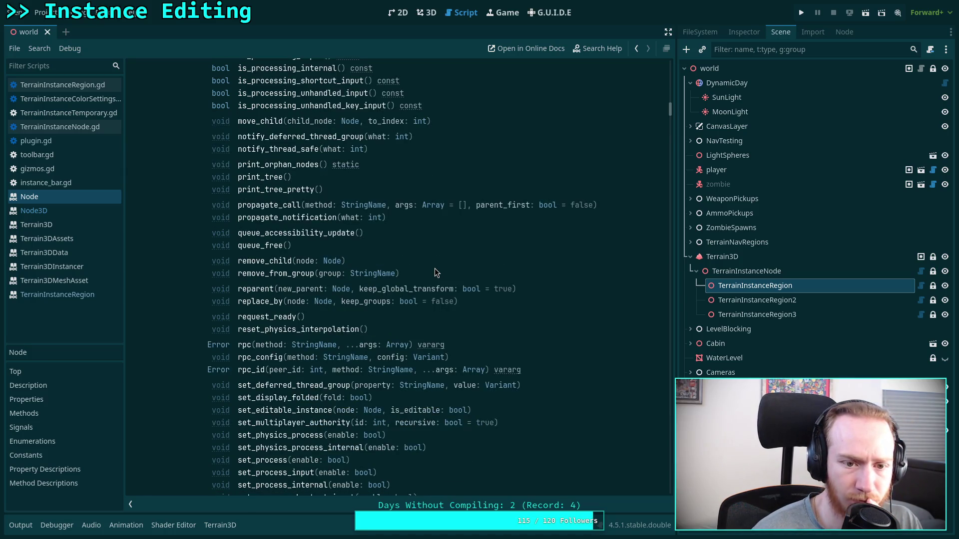
scroll(435, 273, down, 6)
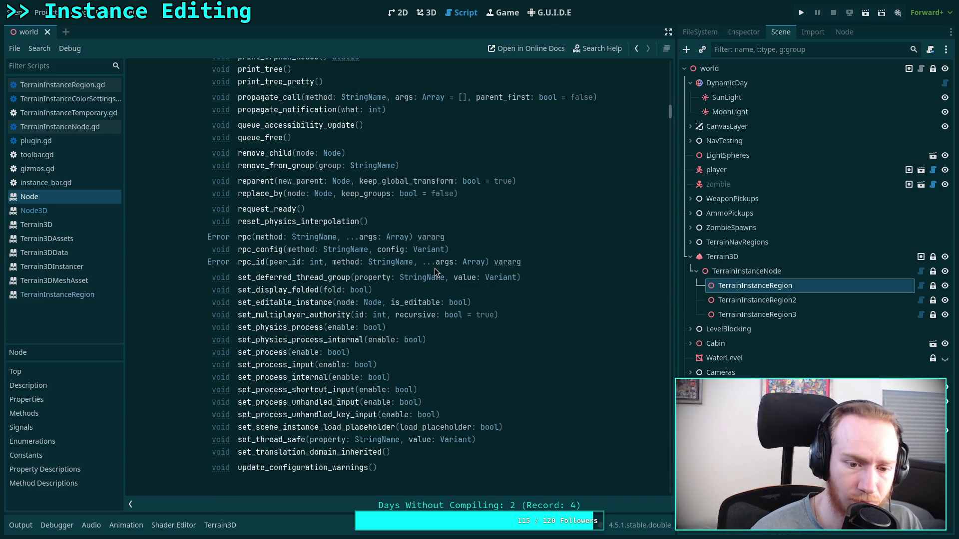
scroll(435, 269, down, 20)
scroll(435, 268, down, 20)
Finish reading the Node properties and open TerrainInstanceNode.gd
scroll(435, 269, down, 20)
scroll(434, 273, down, 20)
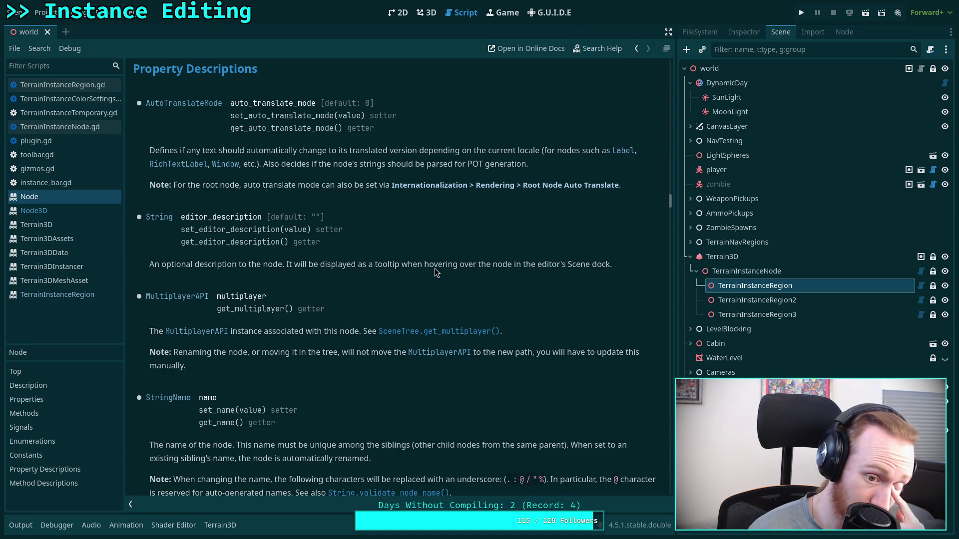
scroll(434, 268, down, 5)
scroll(434, 268, down, 4)
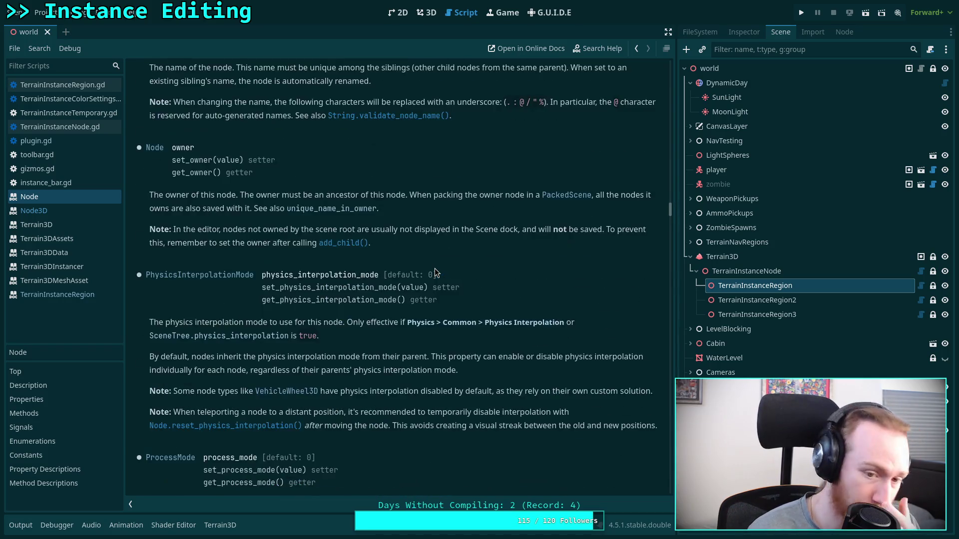
scroll(435, 269, down, 6)
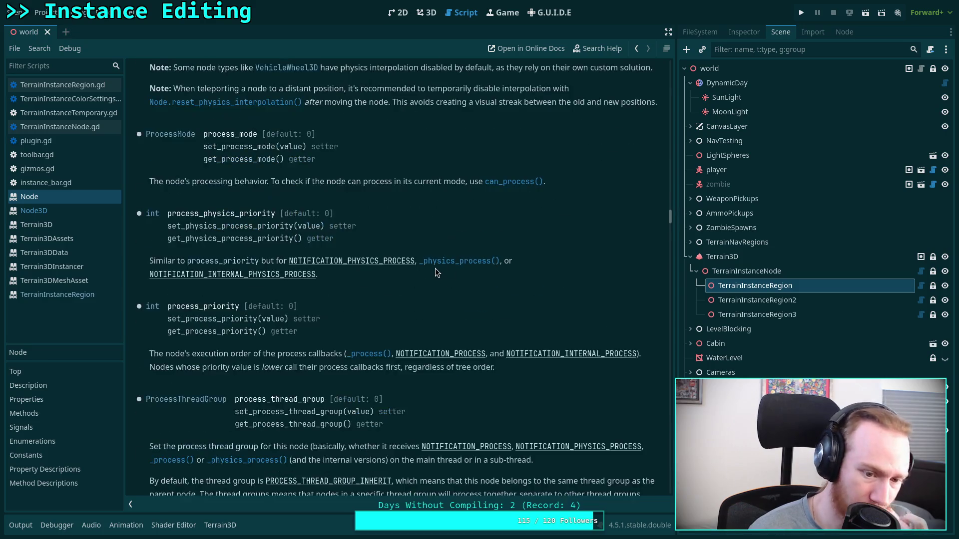
drag(669, 219, 669, 62)
scroll(490, 220, down, 10)
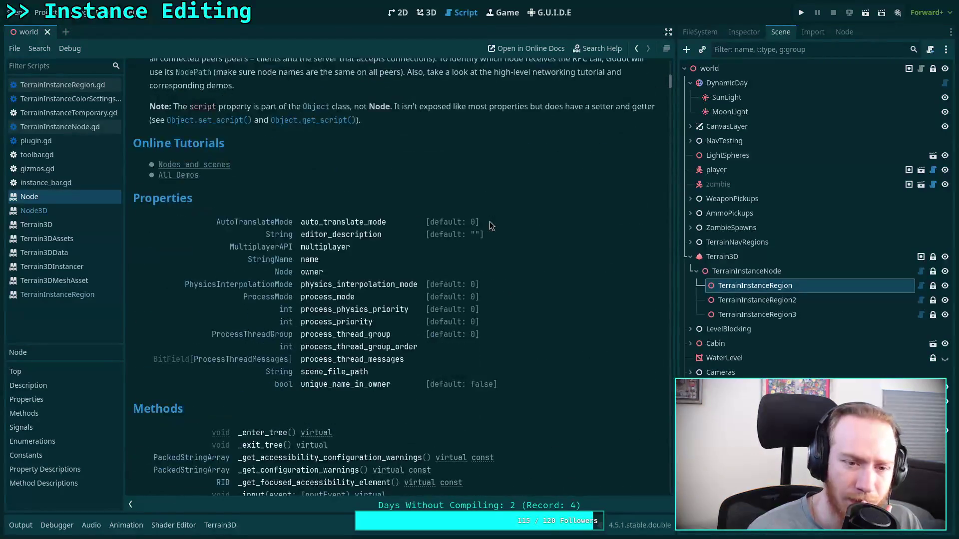
scroll(489, 221, up, 3)
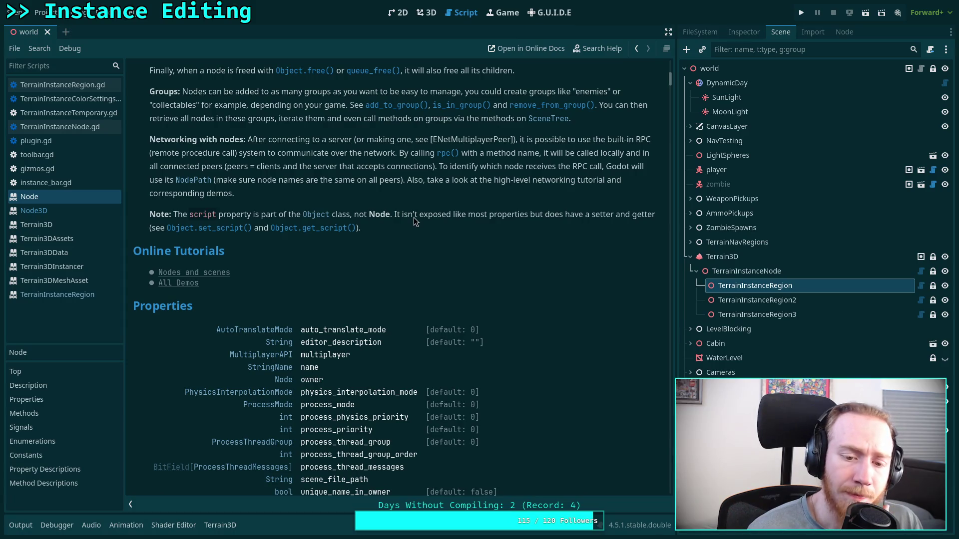
click(71, 126)
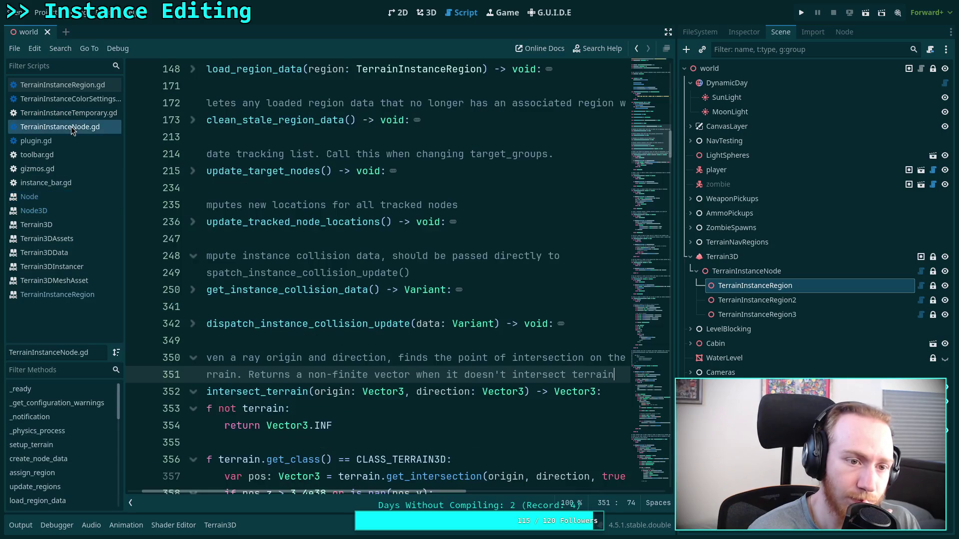
Browse the plugin scripts and bring plugin.gd's _enter_tree preview creation into view
click(86, 98)
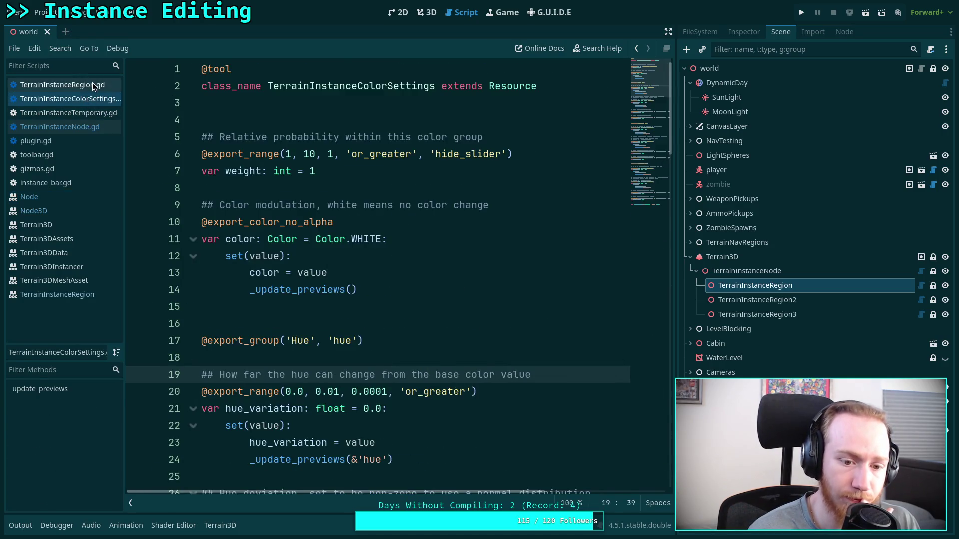
click(82, 85)
click(62, 141)
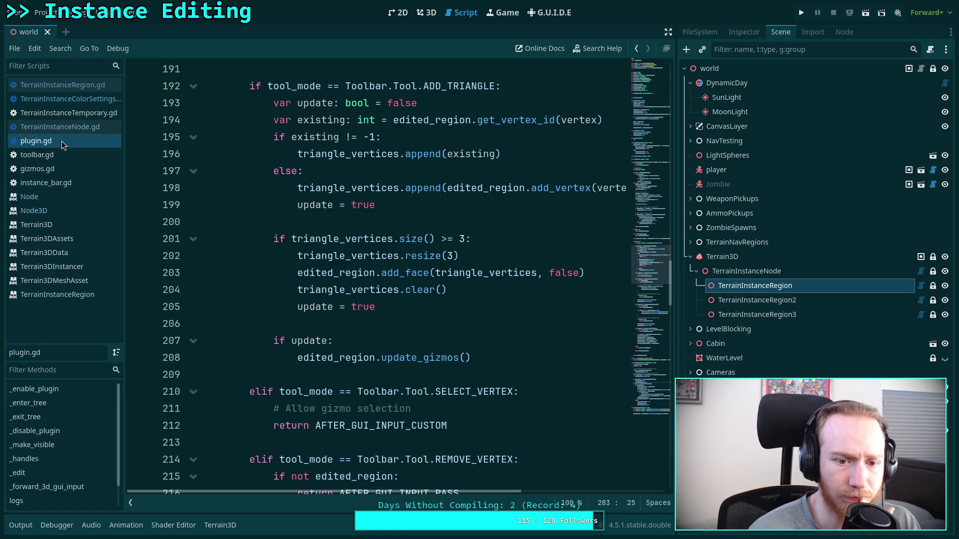
scroll(643, 111, up, 15)
scroll(642, 120, down, 5)
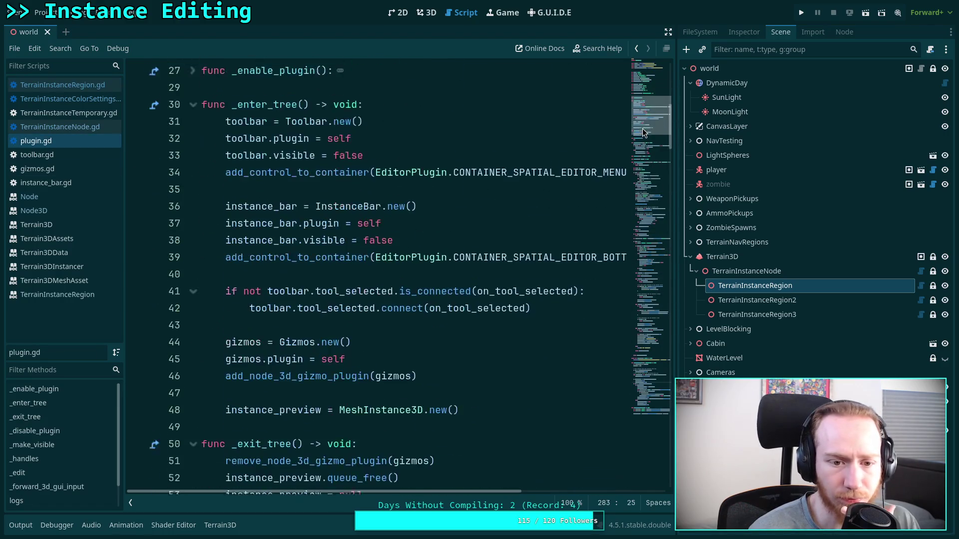
scroll(468, 361, down, 1)
Add 'instance_preview.top_level = true' after line 48, save, and return to the 3D view
click(512, 347)
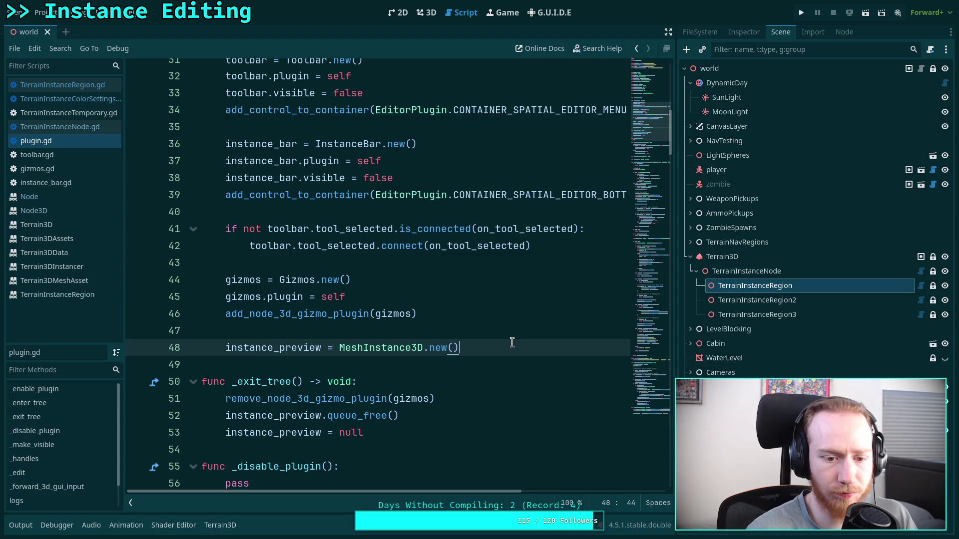
key(Return)
text(instance_)
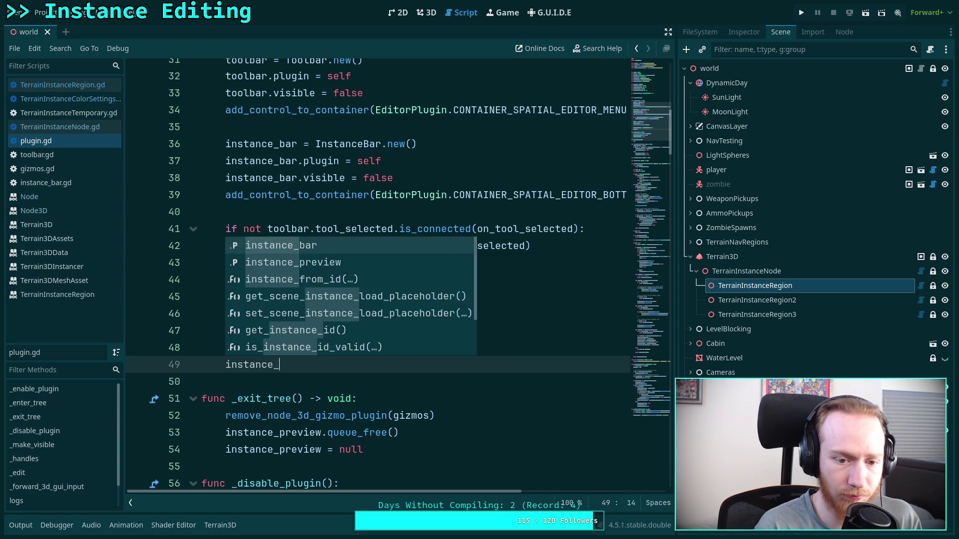
text(preview.top)
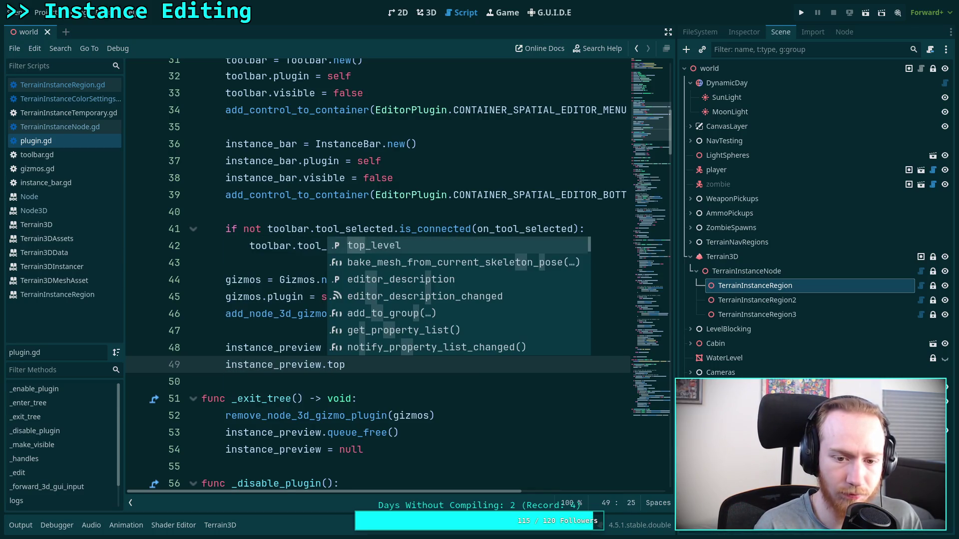
key(Return)
text(true)
key(ctrl+s)
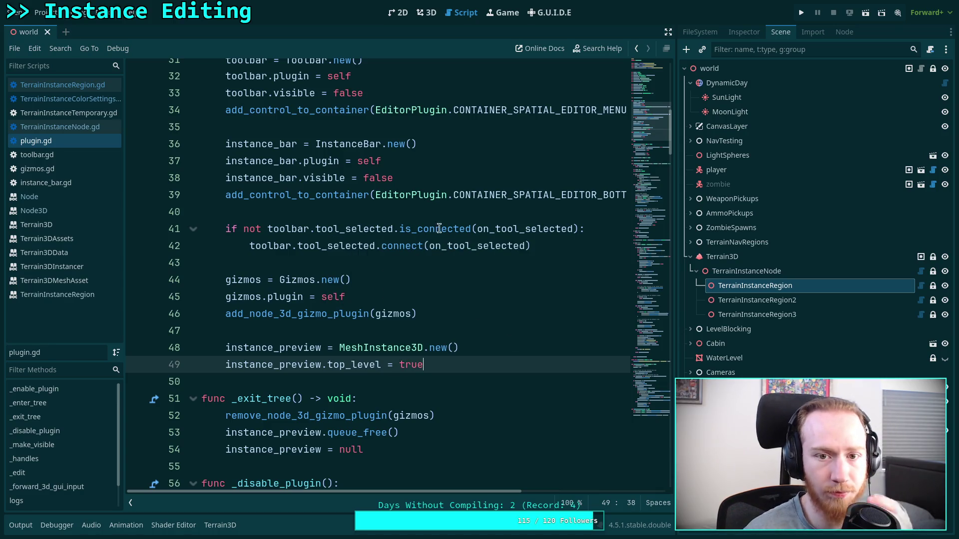
click(426, 13)
click(44, 12)
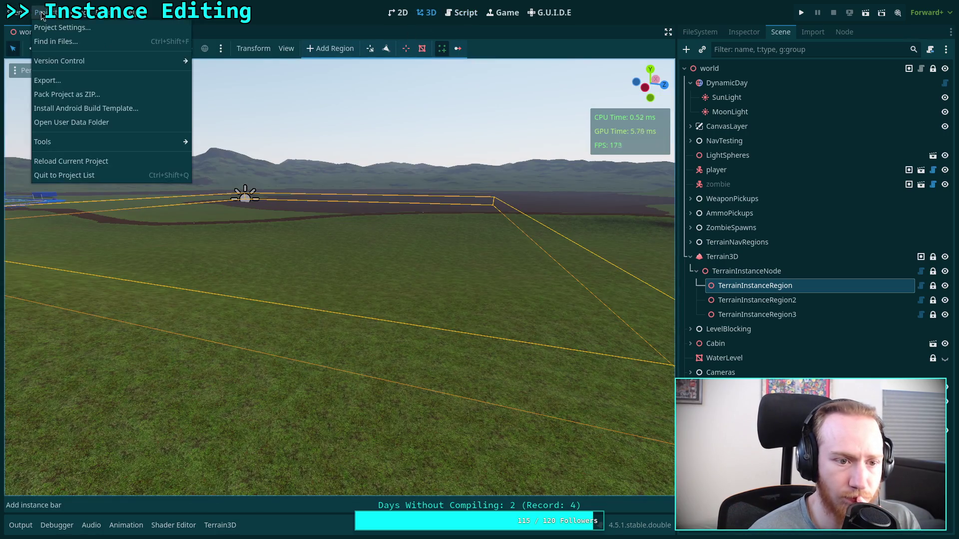
Reload the project, enable Add Instance on TerrainInstanceRegion to test the preview, then return to scripts
click(60, 161)
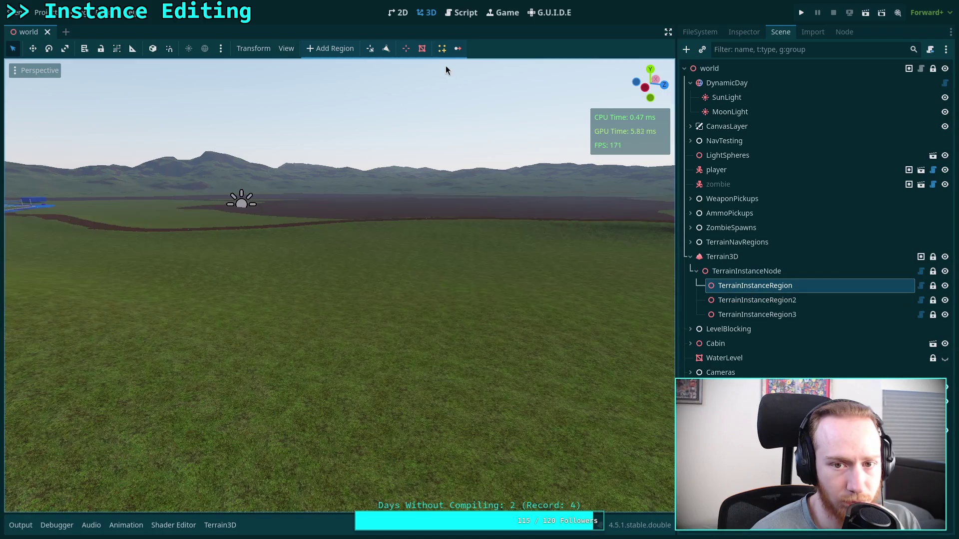
click(442, 48)
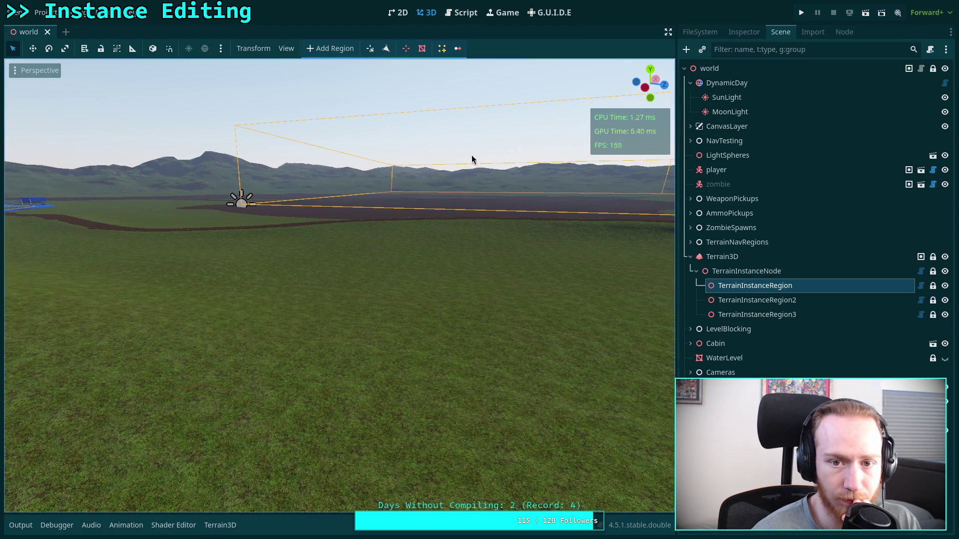
click(744, 285)
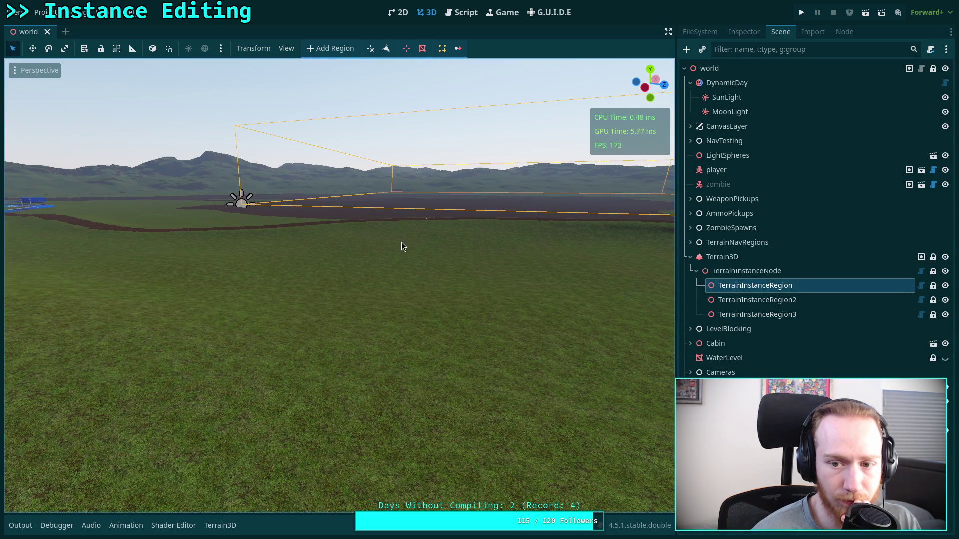
click(460, 13)
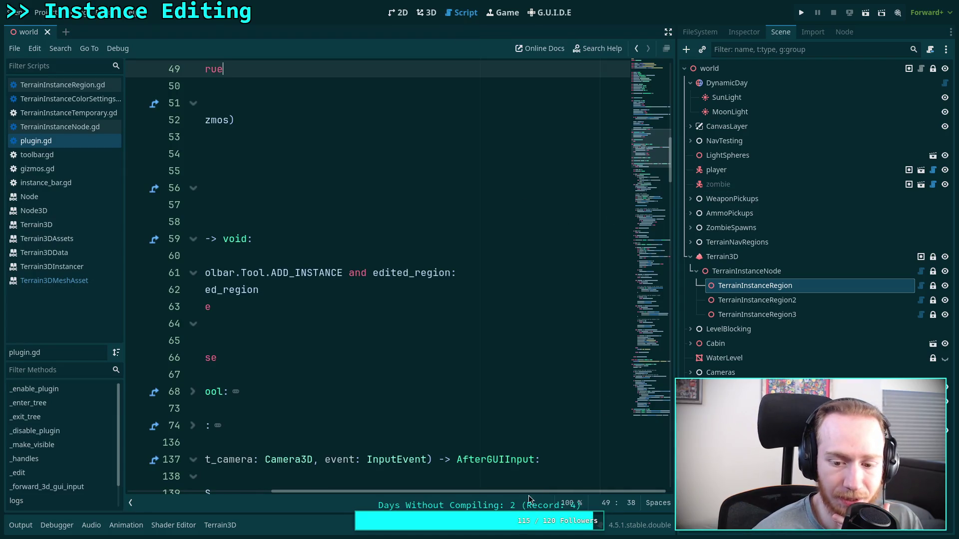
Start a 'var prev' line after the preview-hiding code in plugin.gd, then delete it
click(651, 393)
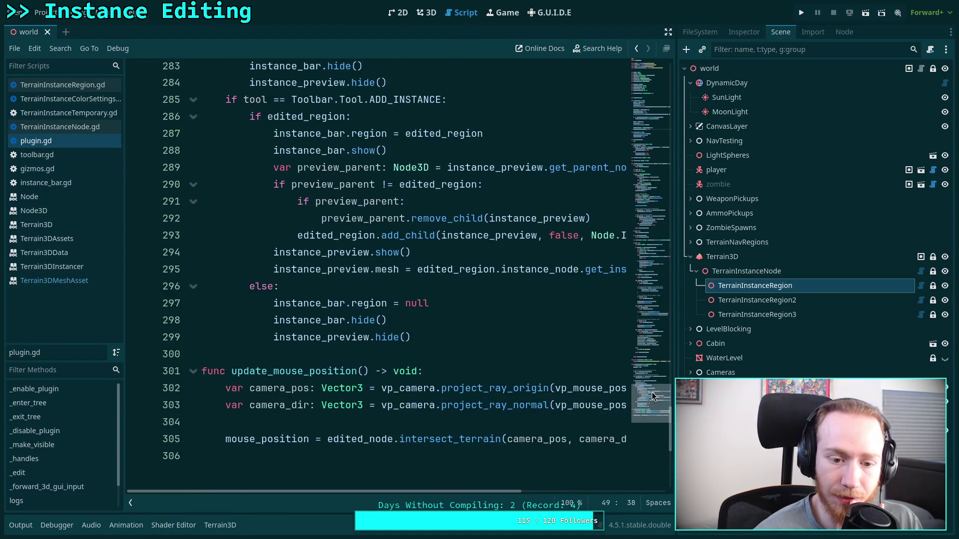
scroll(447, 334, up, 2)
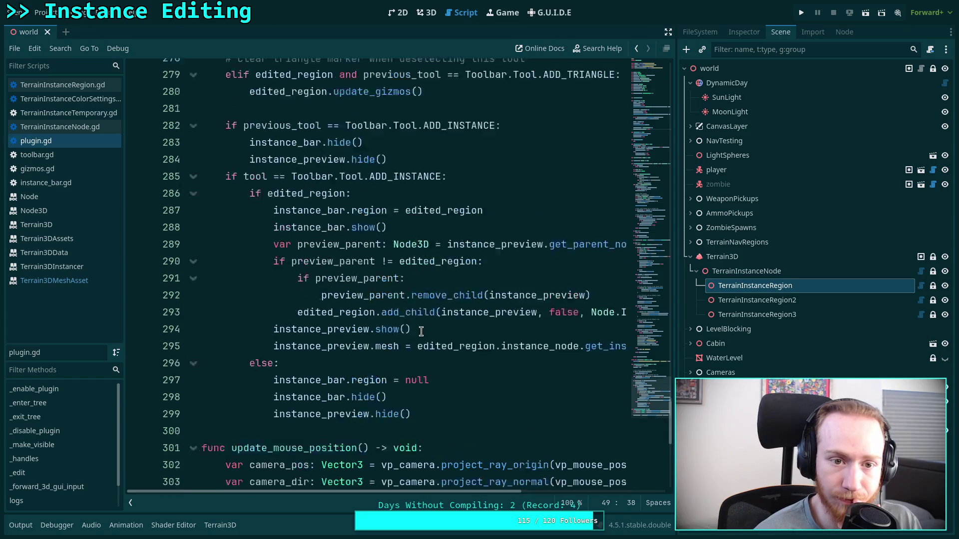
click(460, 184)
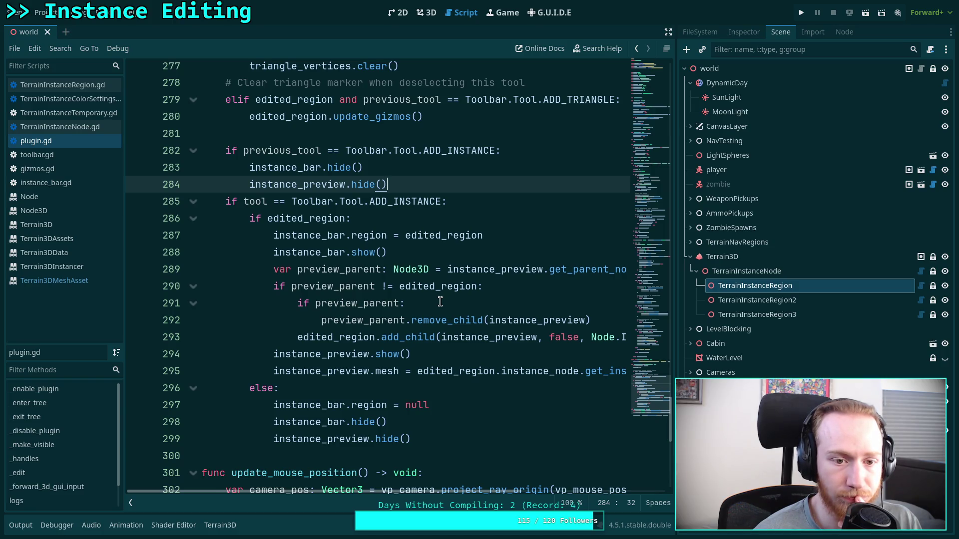
key(Return)
text(var previe)
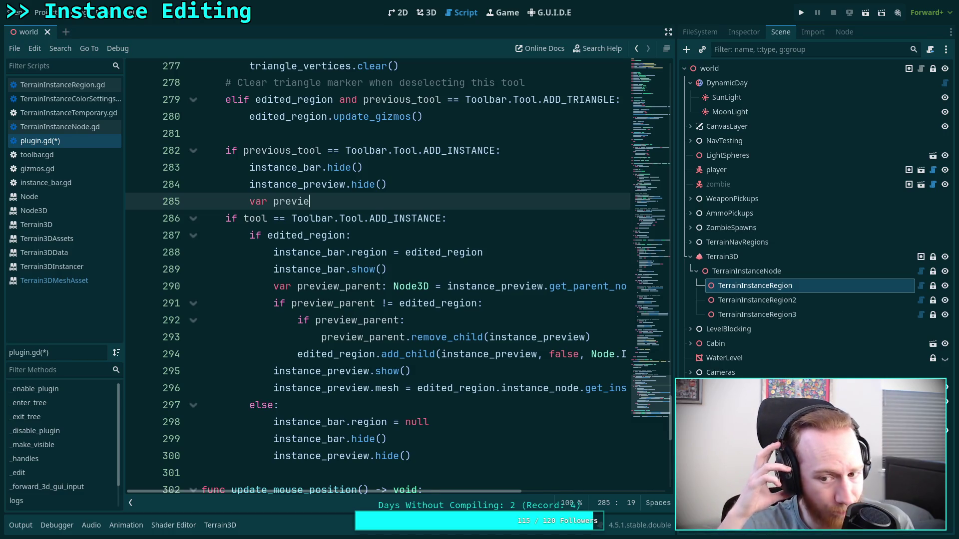
shift+click(445, 194)
key(BackSpace)
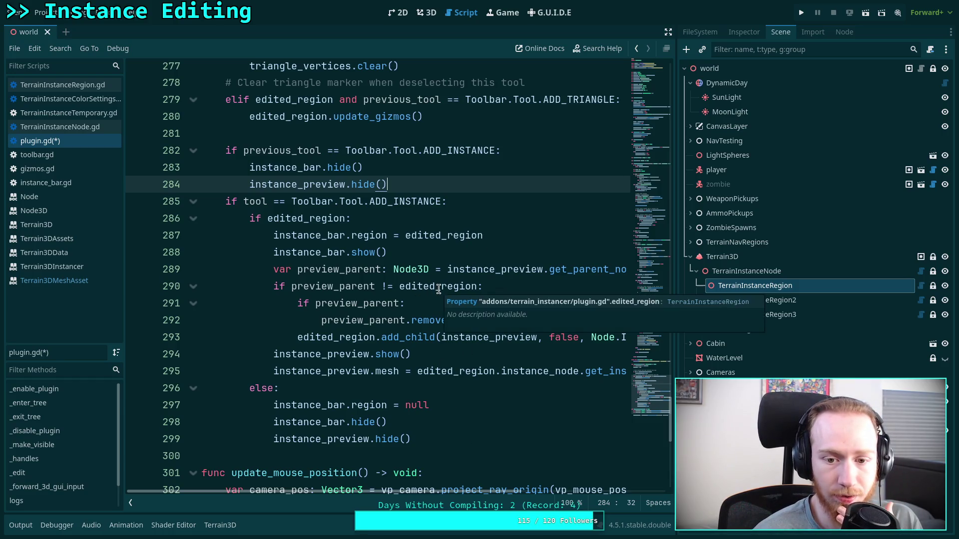
Change edited_region to edited_region.instance_node on line 290 via autocomplete
click(476, 286)
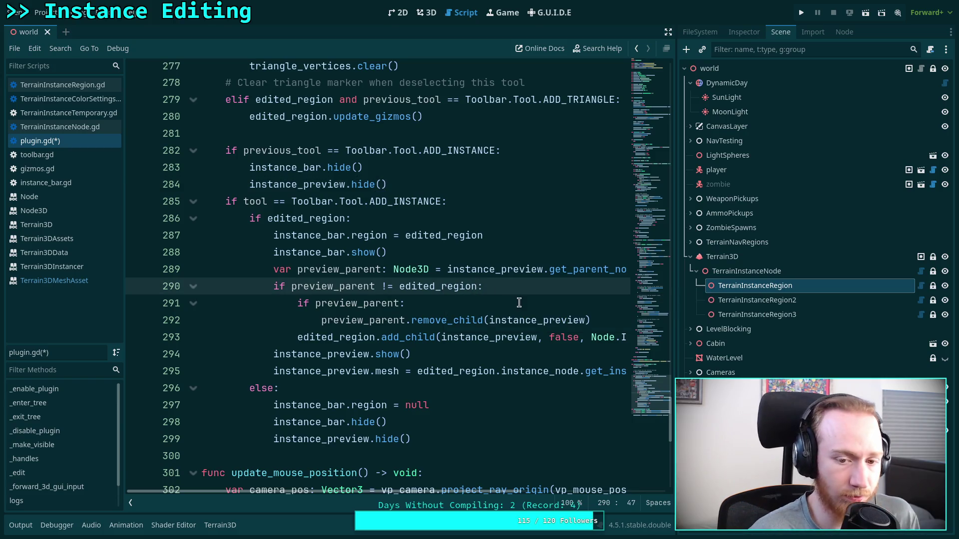
mouse_move(536, 320)
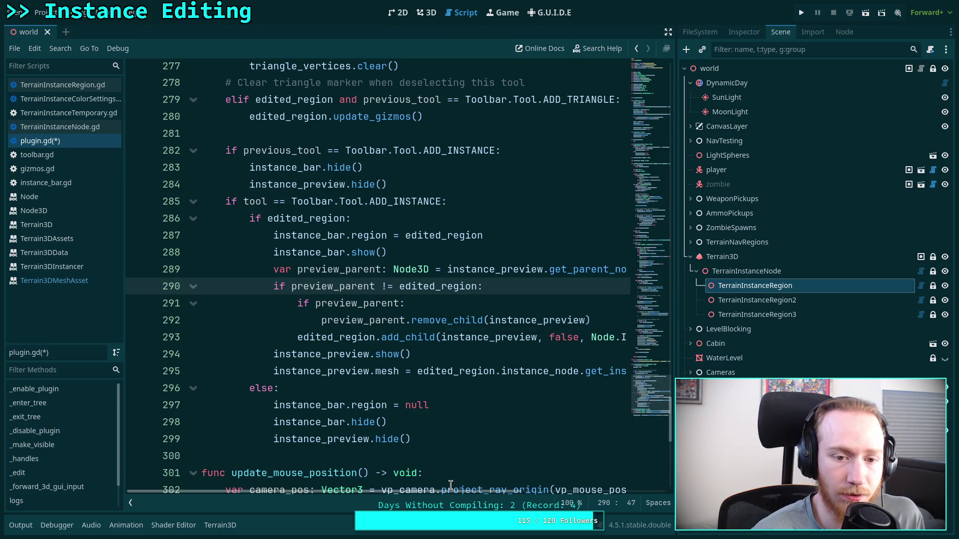
scroll(462, 490, right, 1)
text(.in)
key(Return)
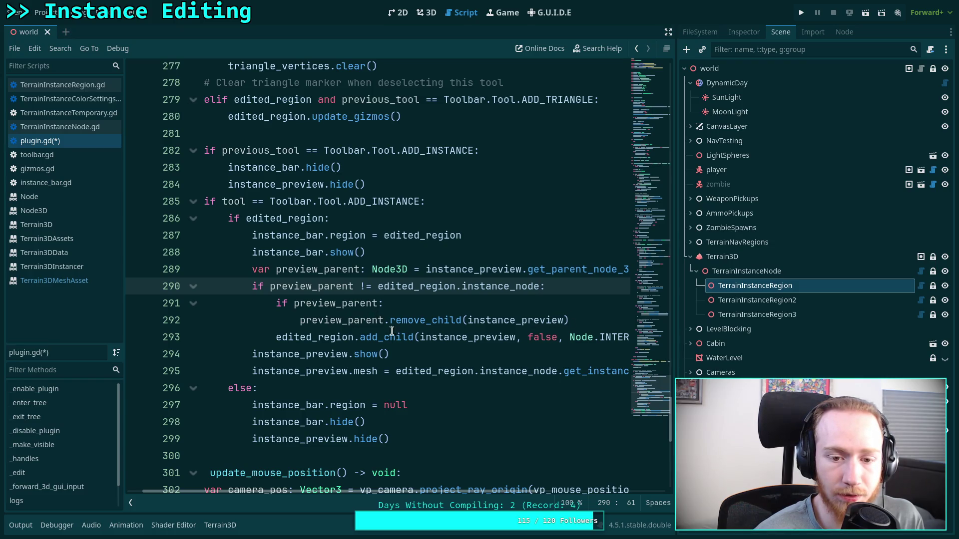
drag(469, 490, 514, 490)
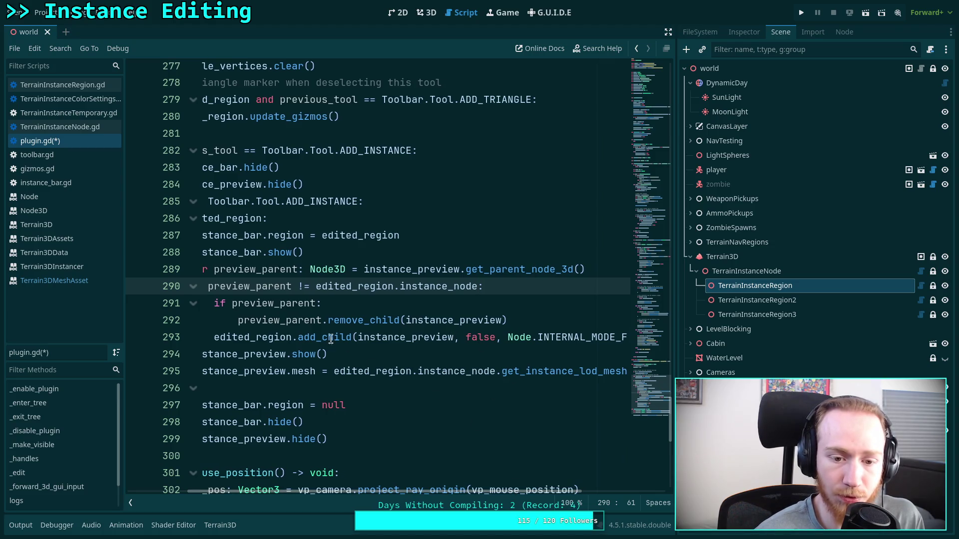
Insert .instance_node into the add_child call on line 293 and save the script
click(293, 337)
text(.in)
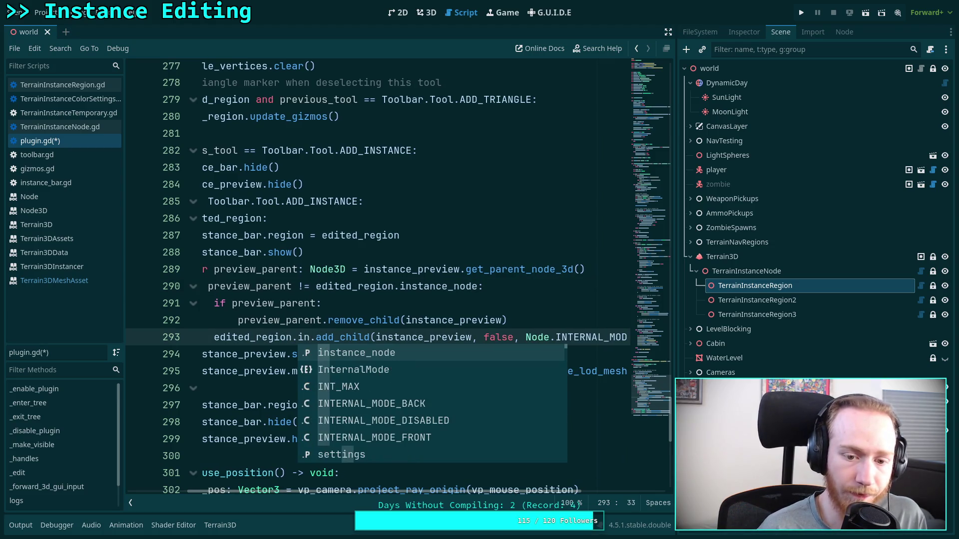
key(Return)
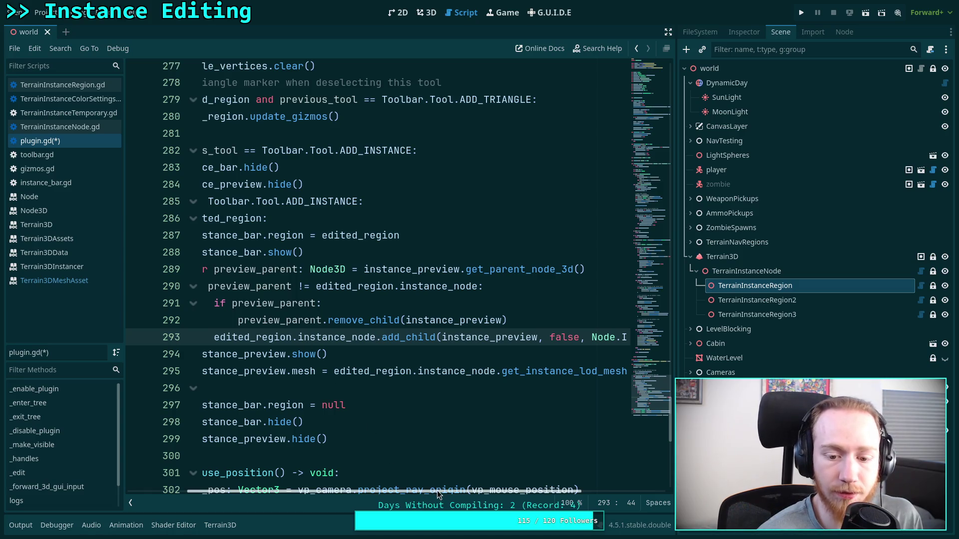
drag(439, 490, 346, 487)
click(421, 371)
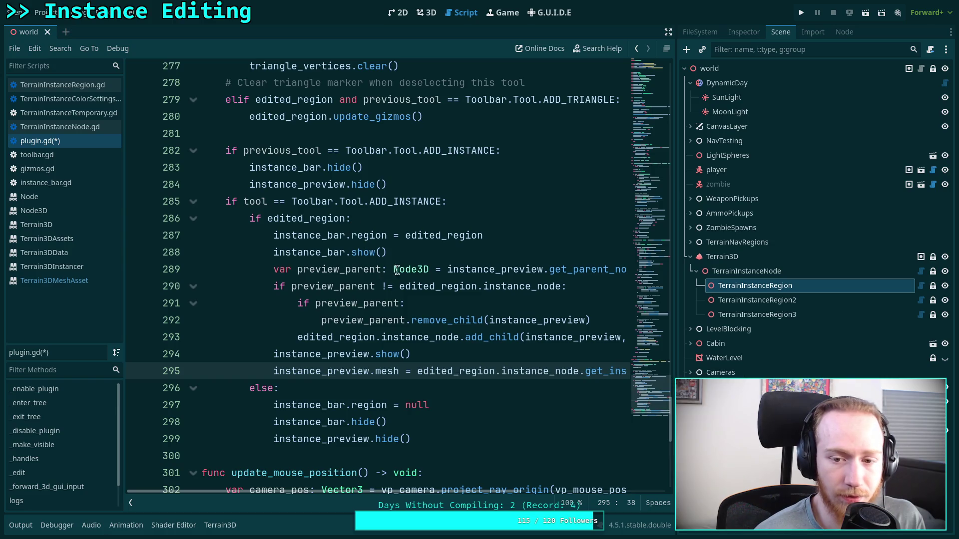
click(454, 260)
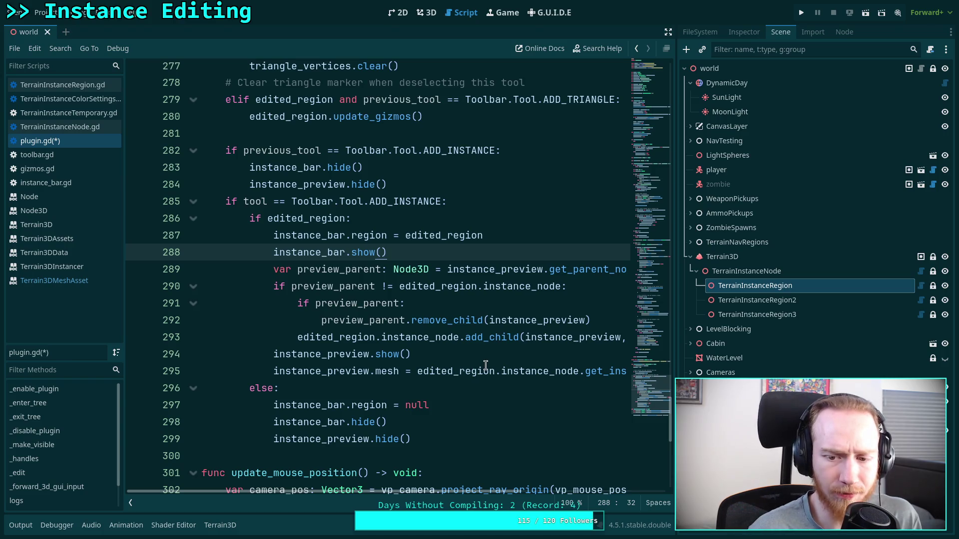
double_click(540, 372)
key(ctrl+s)
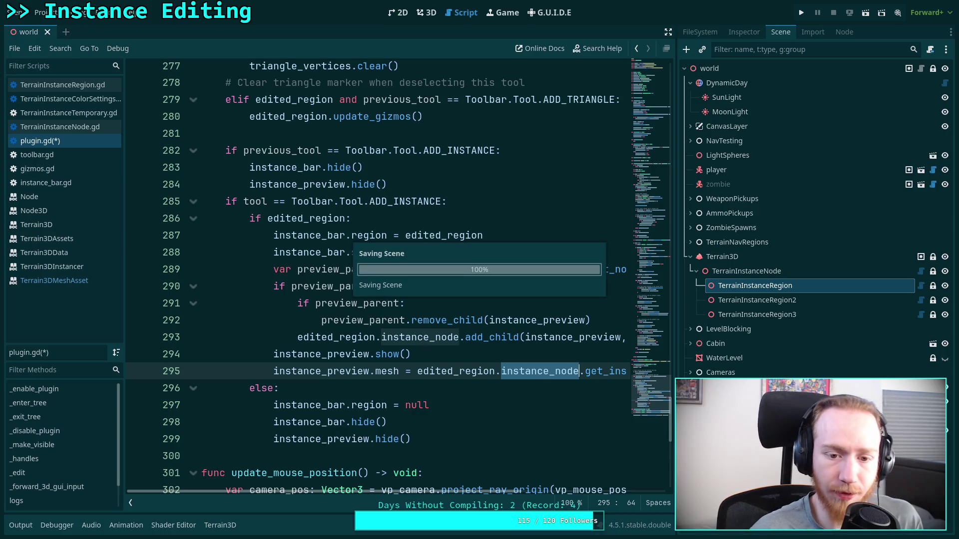
Add .instance_node after edited_region on line 131 and save plugin.gd
scroll(425, 370, down, 5)
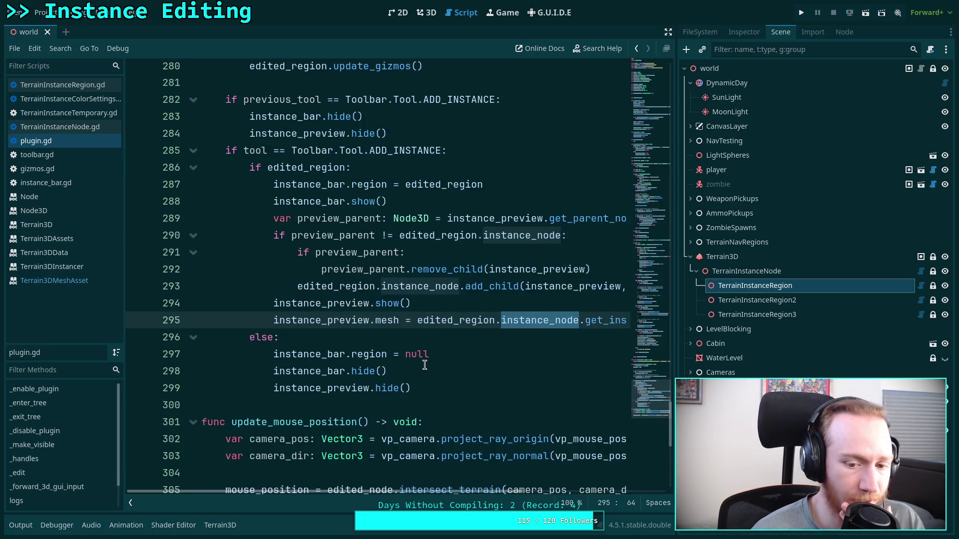
scroll(438, 356, up, 5)
scroll(437, 356, up, 12)
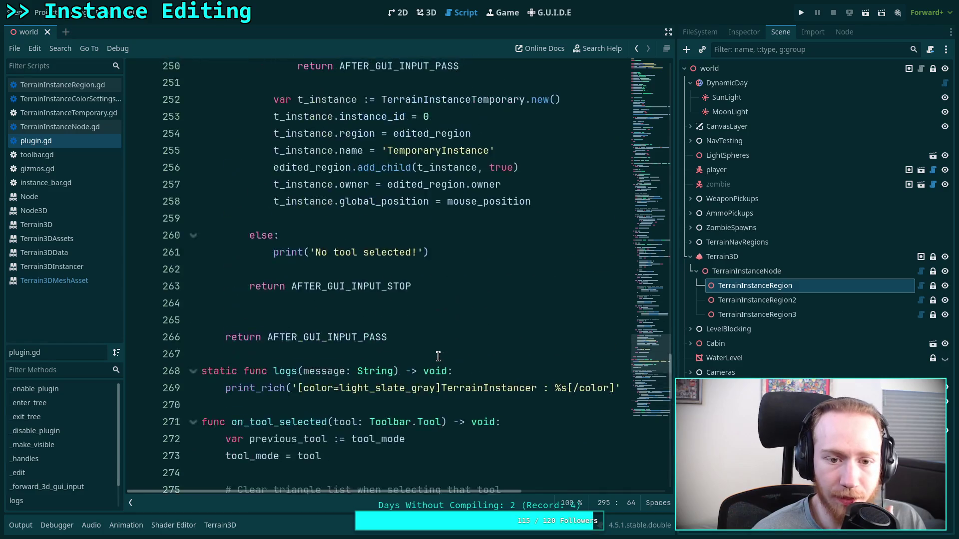
scroll(434, 351, up, 2)
mouse_move(657, 335)
mouse_down()
mouse_move(652, 308)
mouse_move(661, 307)
mouse_move(663, 321)
mouse_move(678, 226)
mouse_move(679, 120)
mouse_move(673, 178)
mouse_up()
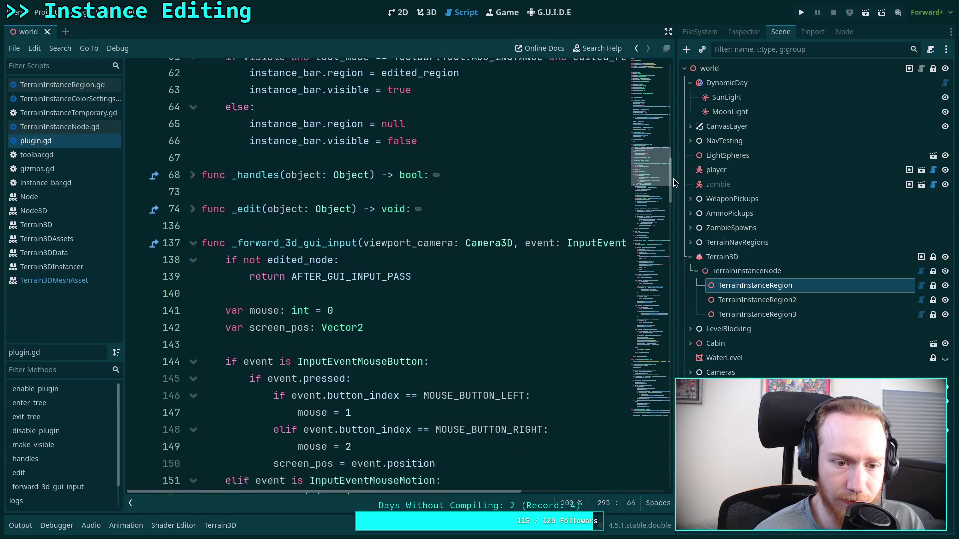
scroll(321, 241, down, 10)
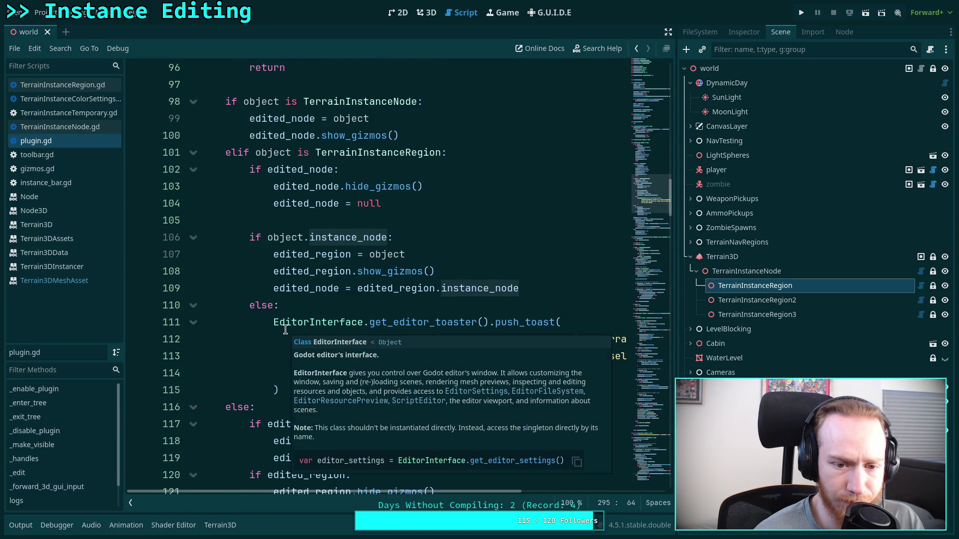
scroll(328, 320, down, 5)
scroll(334, 324, down, 2)
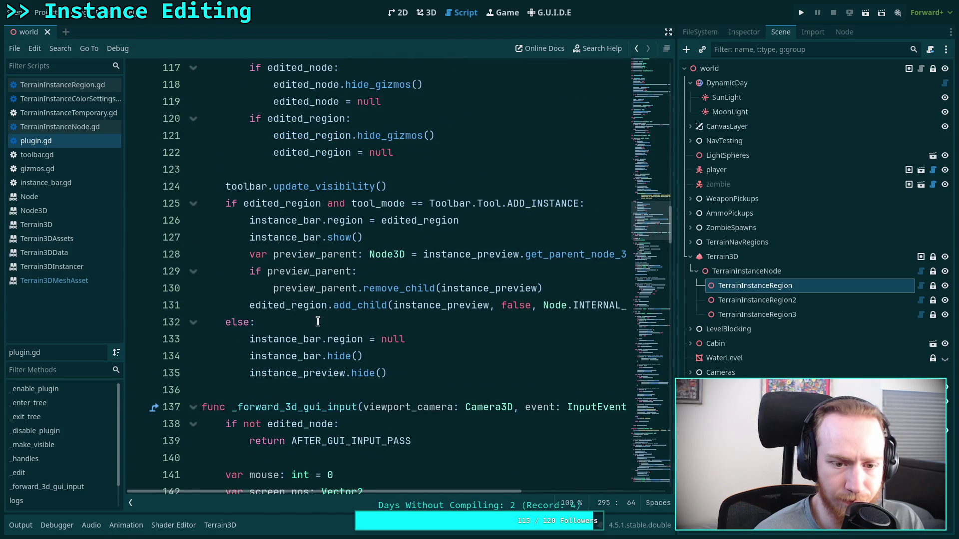
click(330, 305)
text(.inst)
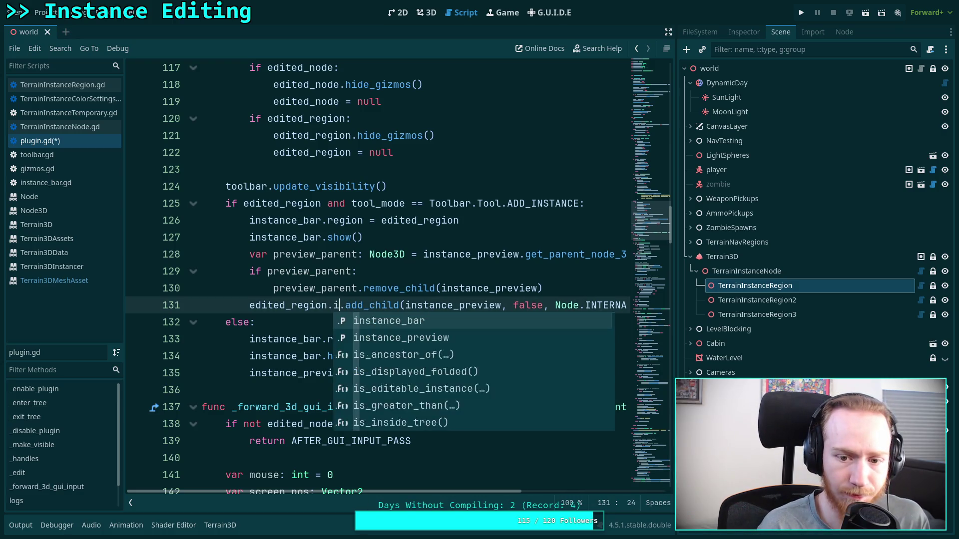
text(ance_n)
key(Return)
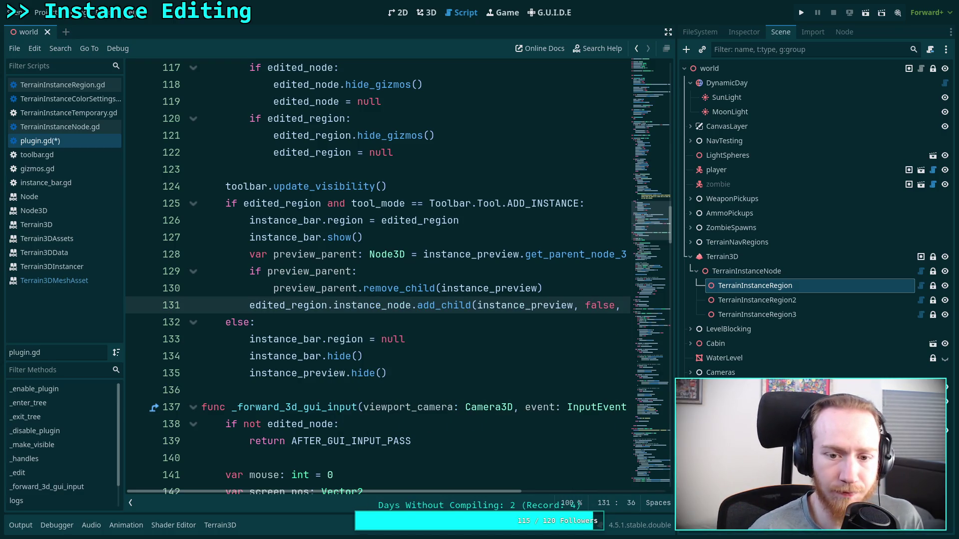
click(482, 324)
key(ctrl+s)
In the 3D view, select TerrainInstanceRegion and enable the Add instance bar tool
click(426, 13)
click(746, 271)
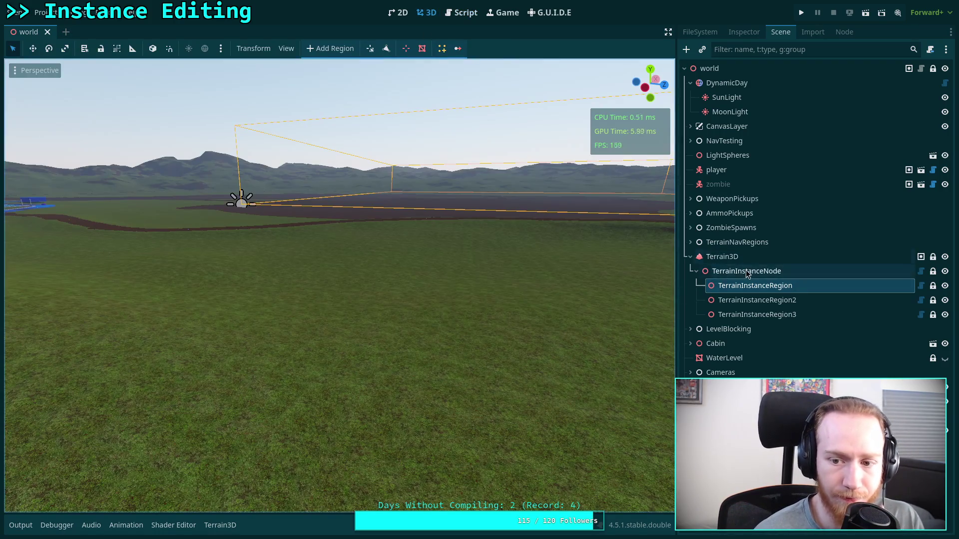
click(745, 288)
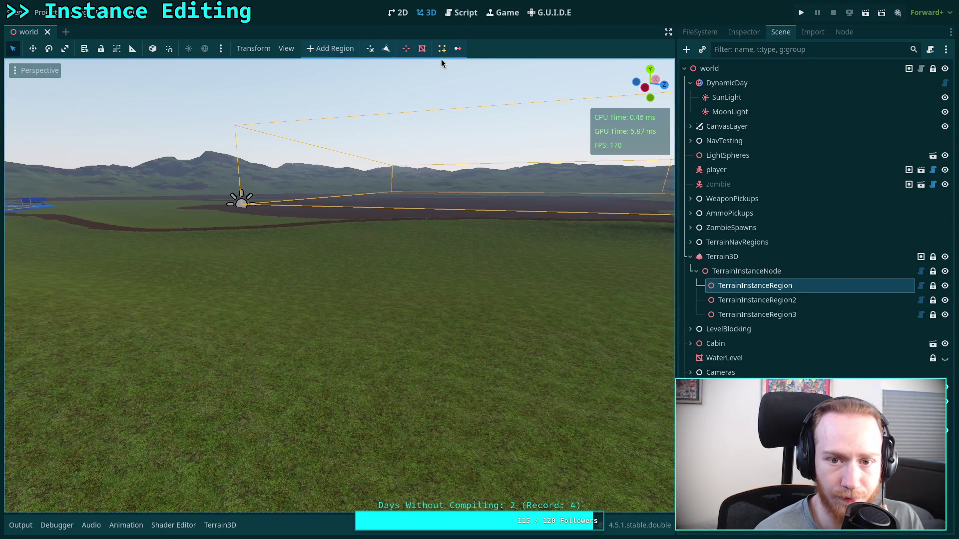
click(442, 48)
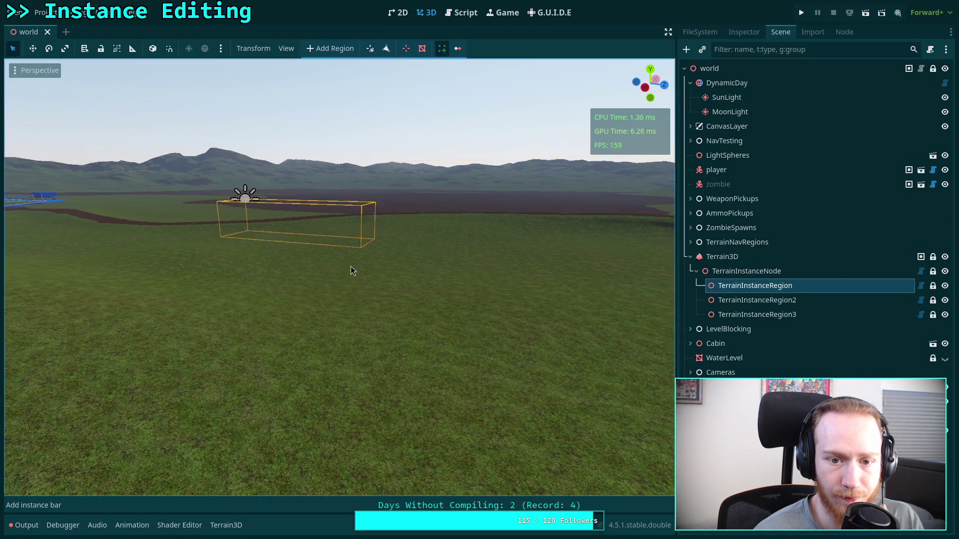
Cycle selection among TerrainInstanceRegion3, Region2, Region, Terrain3D and TerrainInstanceNode to test the preview
click(726, 316)
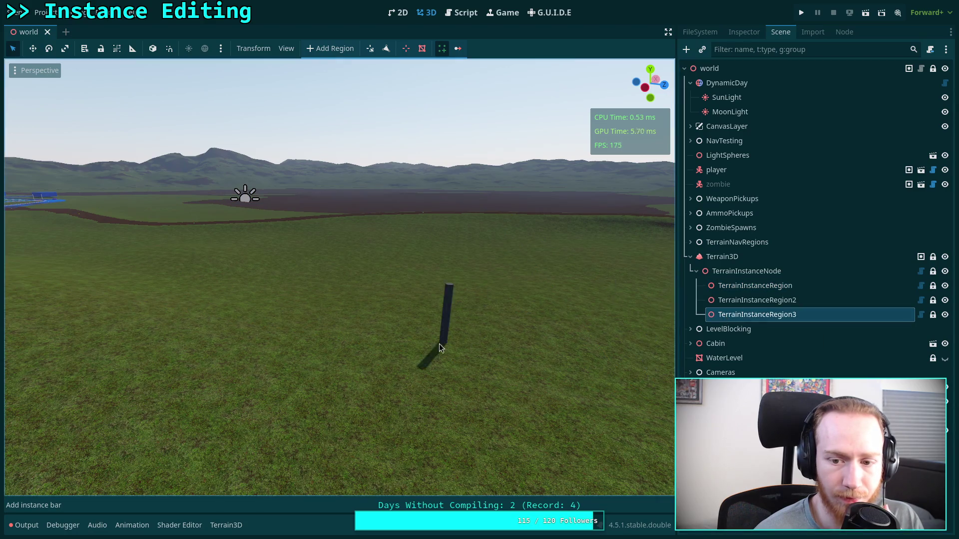
click(721, 285)
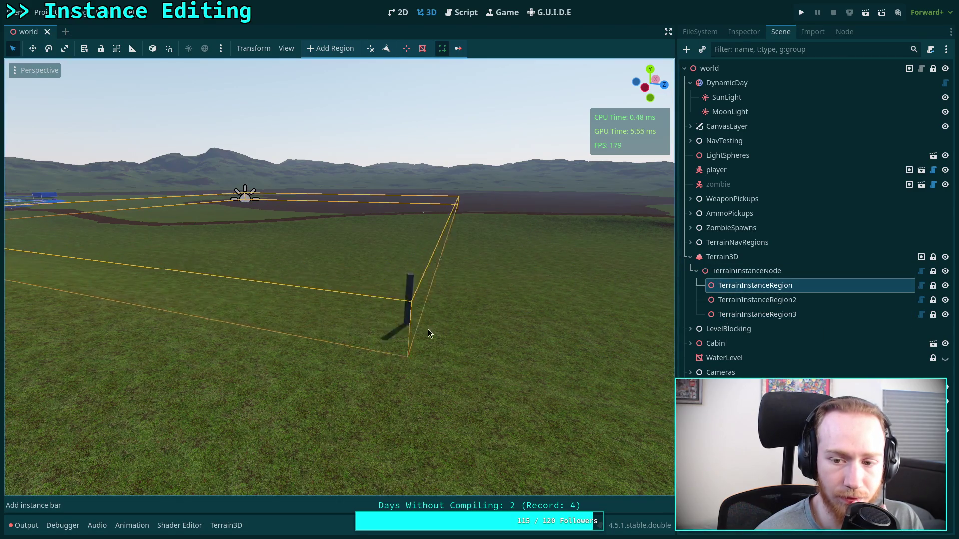
click(739, 300)
click(722, 257)
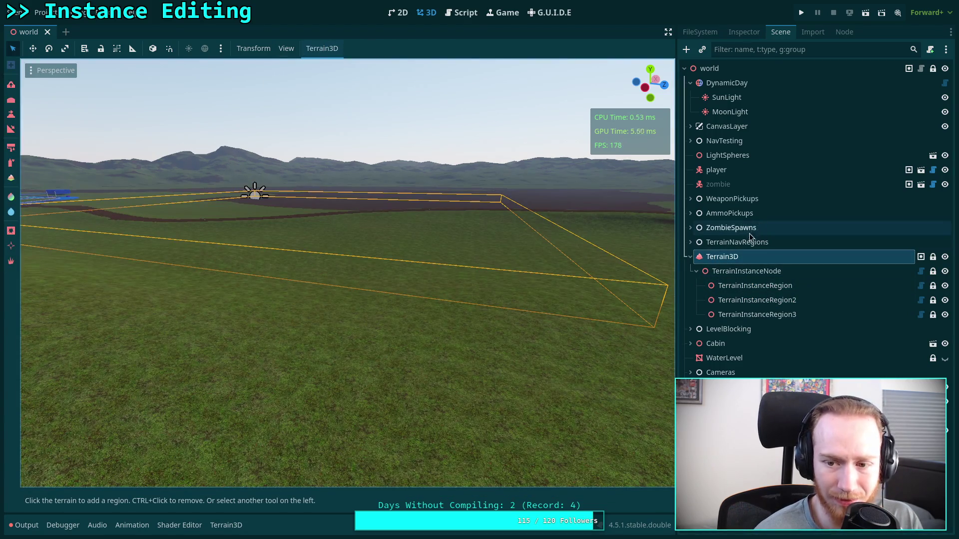
click(741, 271)
click(739, 285)
click(739, 300)
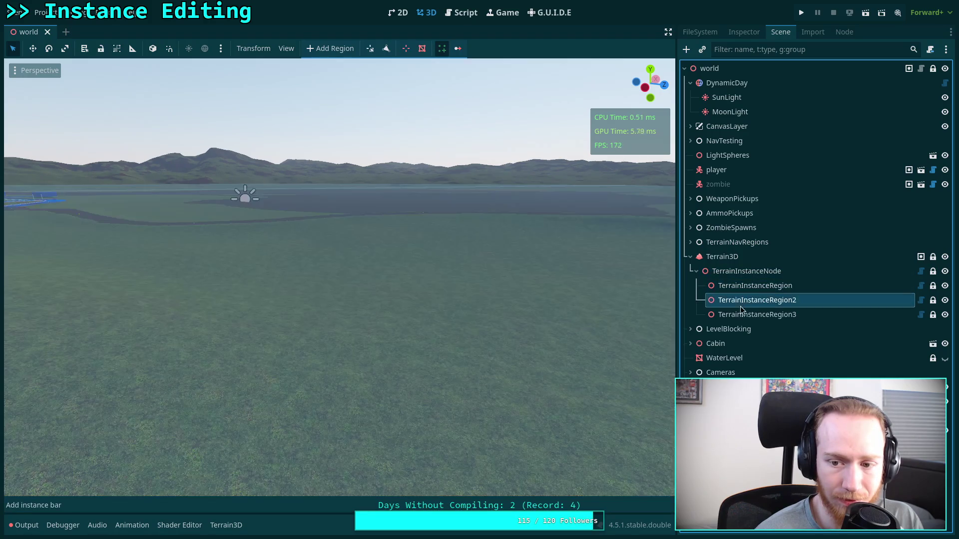
key(Up)
key(Up)
click(737, 285)
click(739, 300)
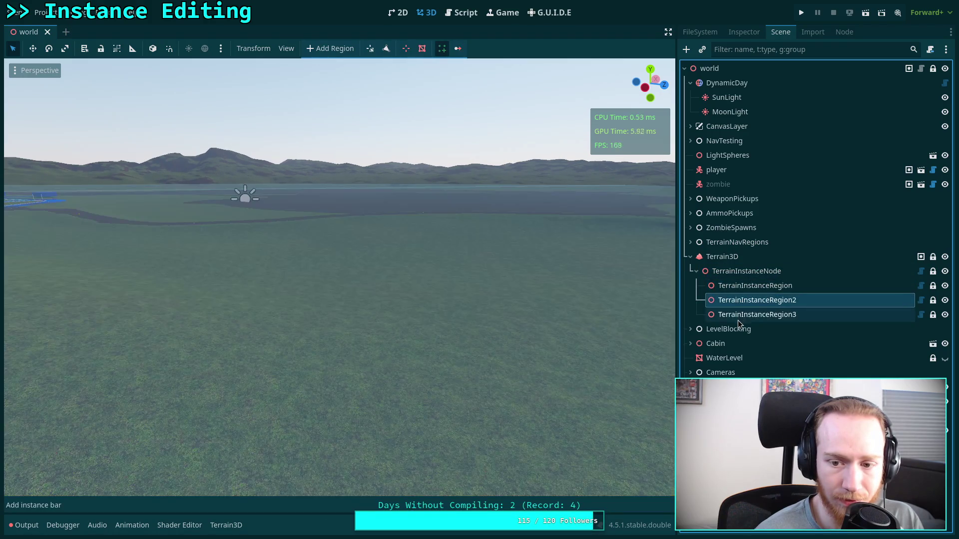
click(746, 286)
click(42, 12)
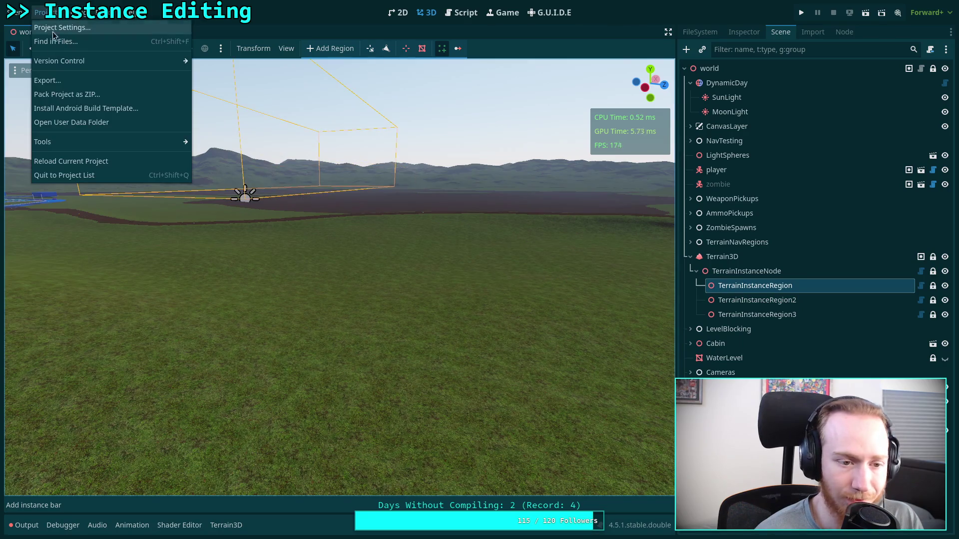
Reload the current project, enable Add instance bar on TerrainInstanceRegion, then test Region2 and TerrainInstanceNode
click(62, 158)
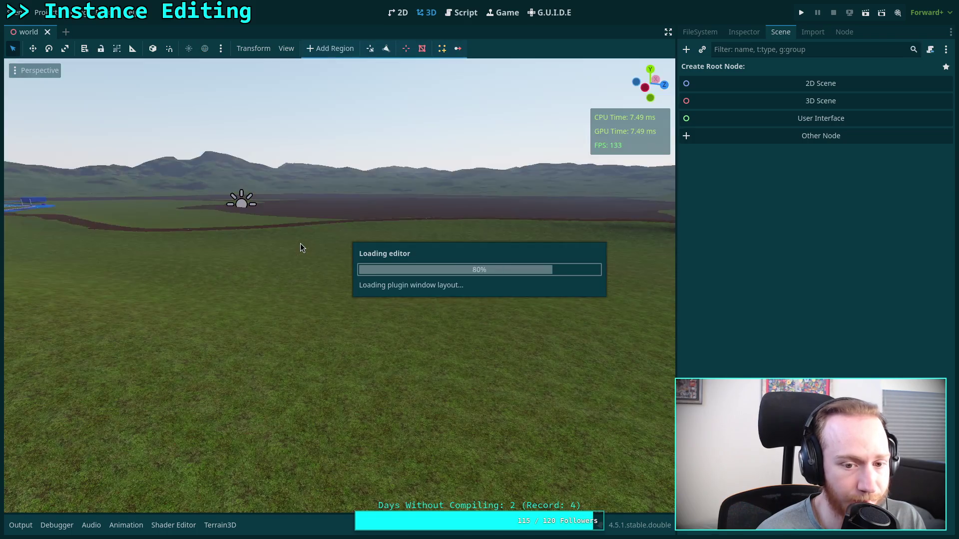
click(772, 300)
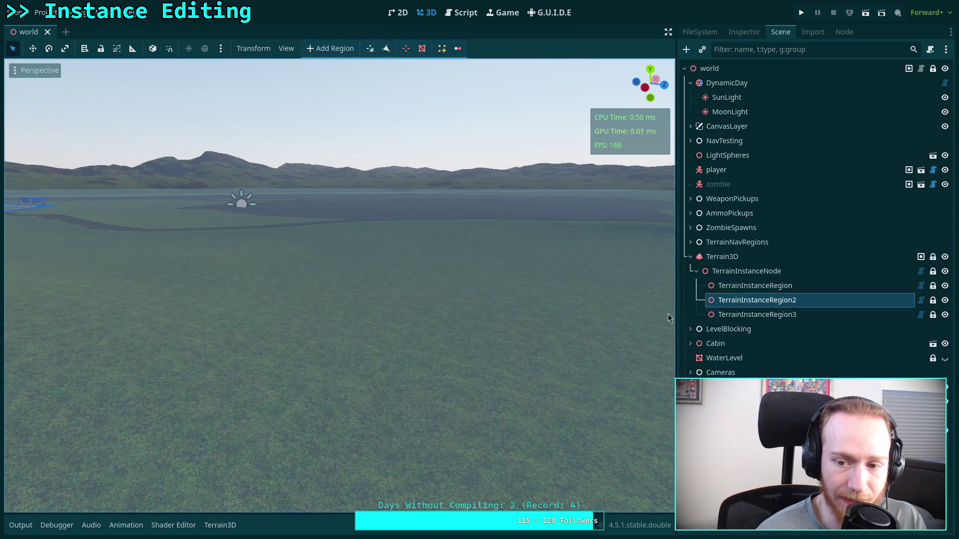
click(769, 285)
click(459, 48)
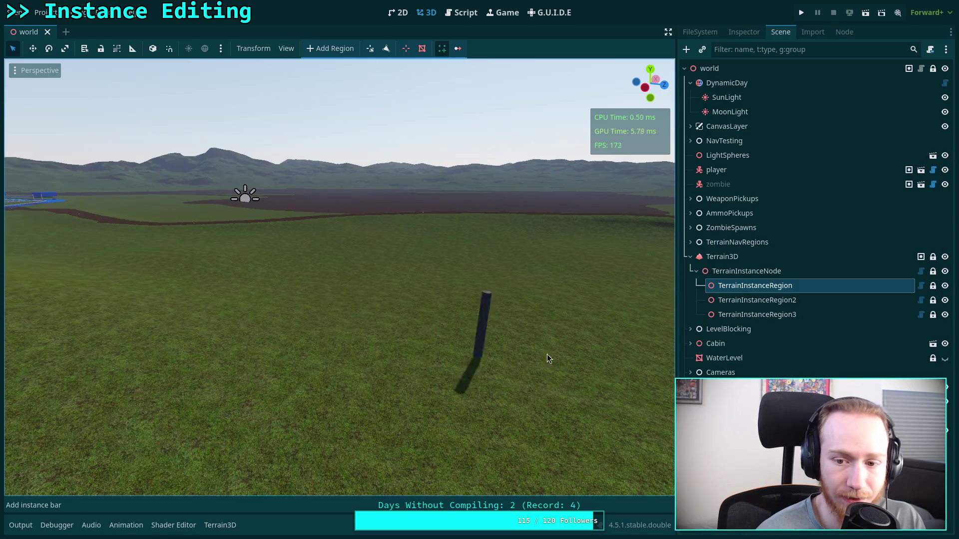
click(752, 300)
click(746, 271)
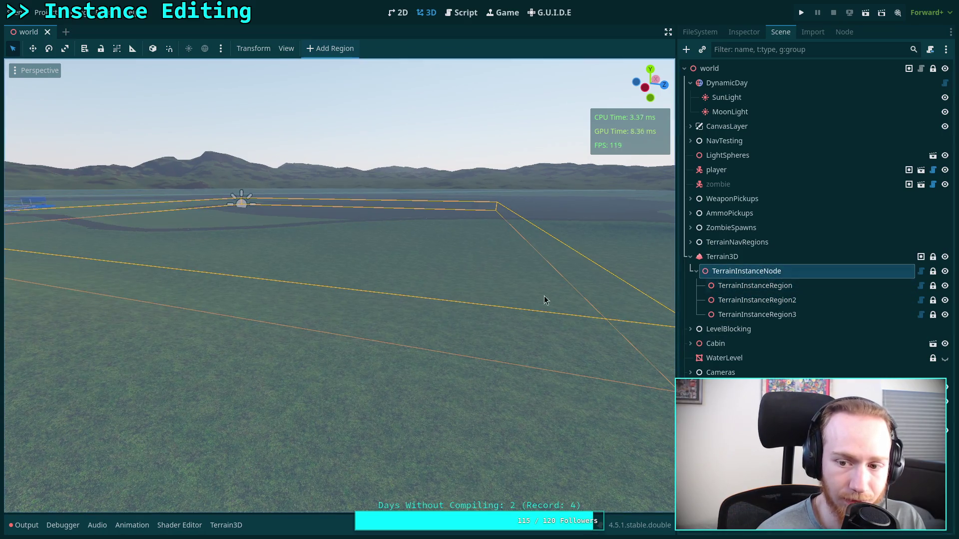
In plugin.gd, add a new line after the preview-hiding statement on line 135
click(461, 13)
scroll(334, 493, left, 3)
scroll(347, 355, up, 3)
click(437, 274)
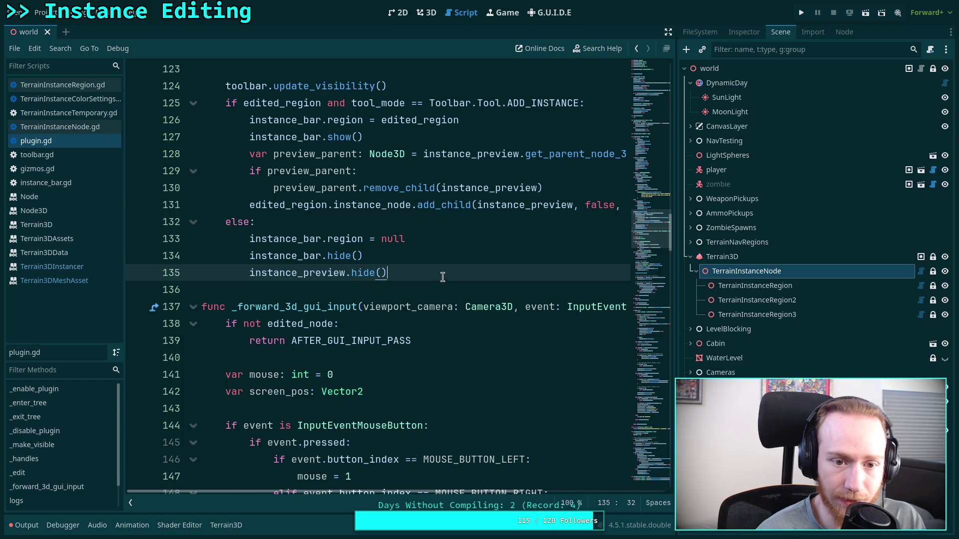
scroll(441, 274, up, 2)
key(Return)
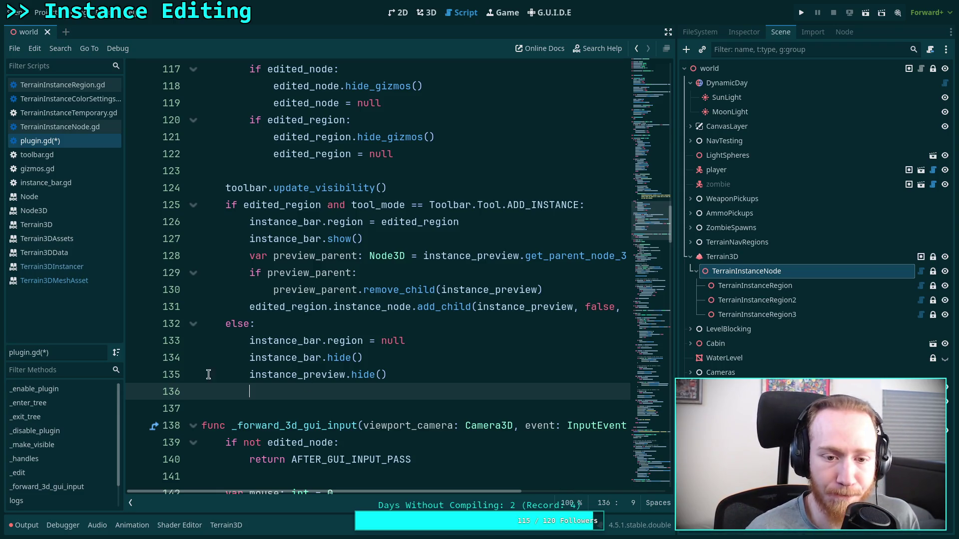
Copy the preview_parent code from lines 128–130 and paste it into the else branch on line 136
mouse_move(249, 256)
mouse_down()
mouse_move(375, 290)
mouse_move(548, 284)
mouse_up()
right_click(422, 284)
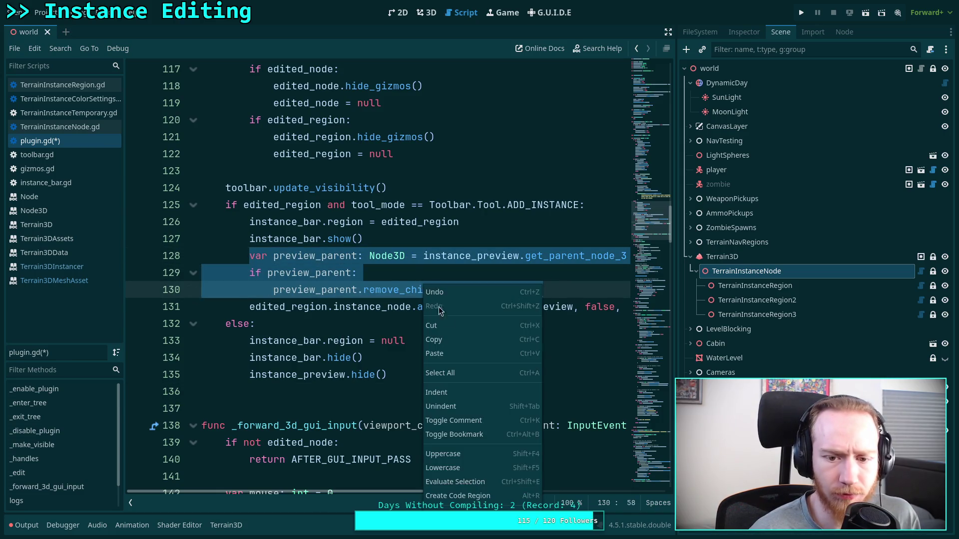
click(435, 342)
click(336, 392)
key(ctrl+v)
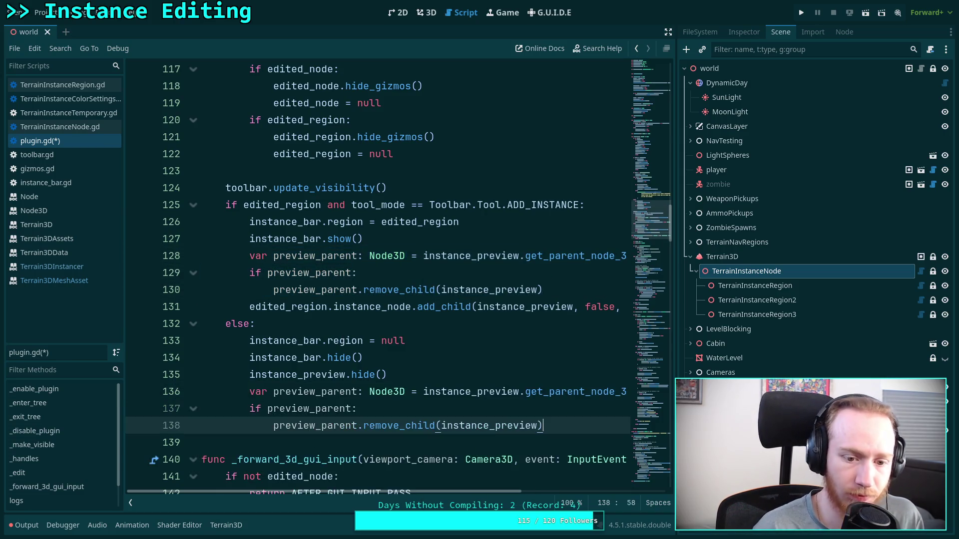
At the instance-preview update code, add a blank line after the hide-preview statement
scroll(358, 418, down, 3)
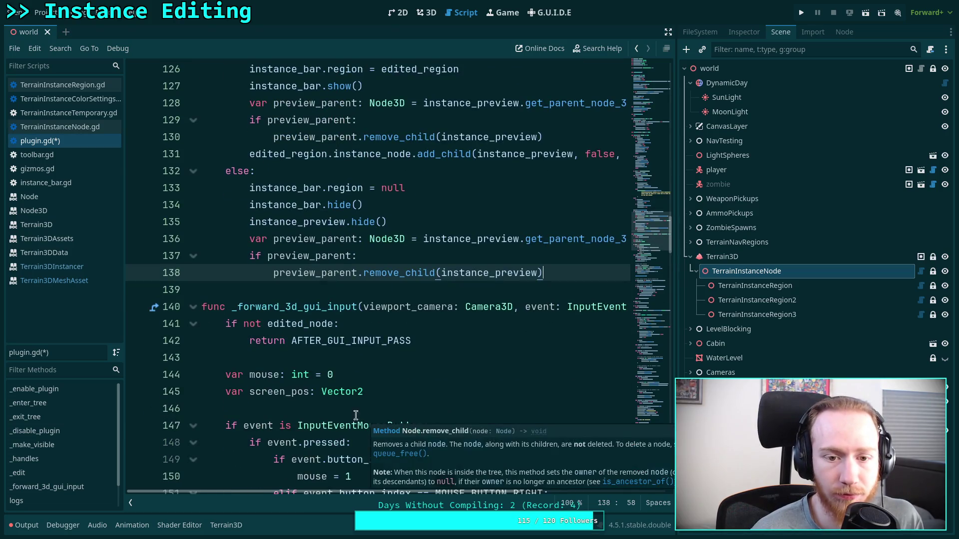
scroll(356, 415, down, 11)
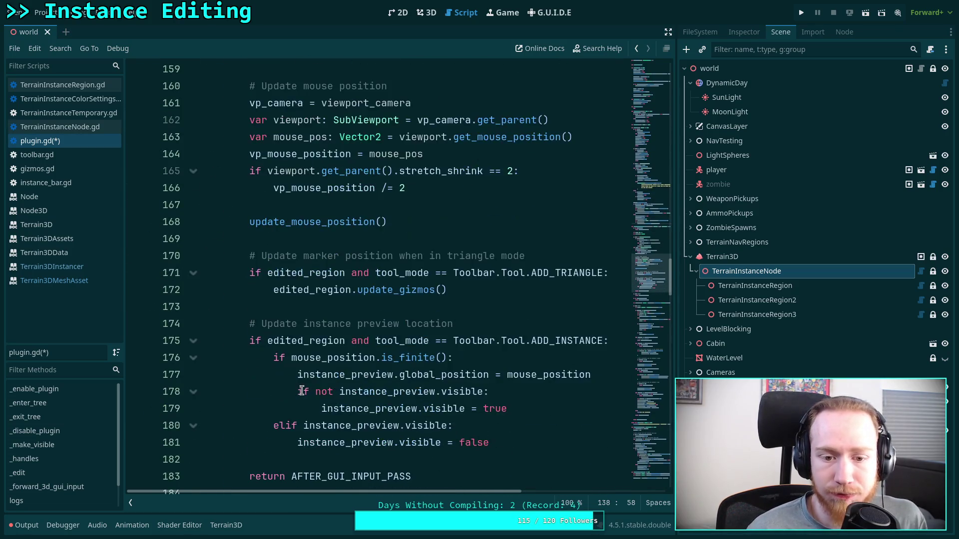
scroll(302, 391, down, 8)
scroll(302, 390, up, 5)
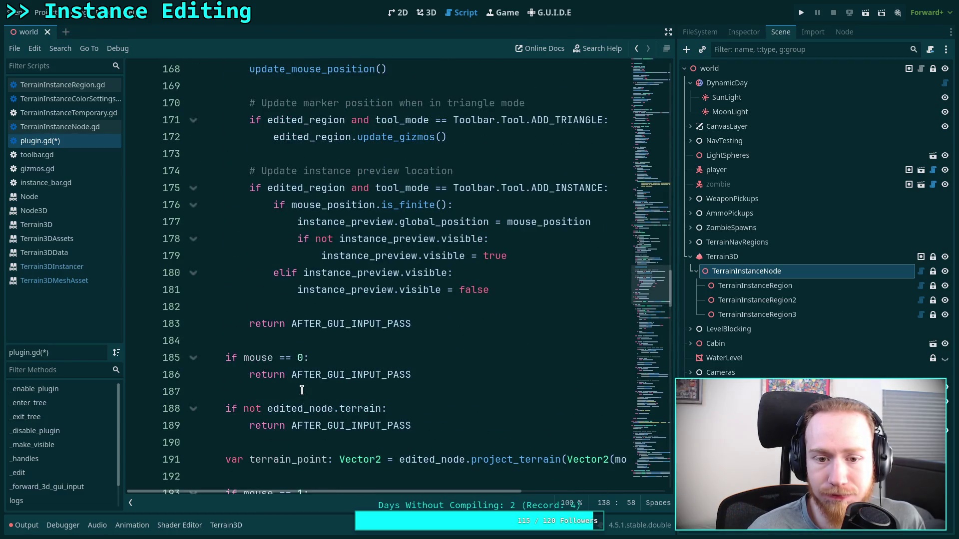
scroll(301, 391, up, 2)
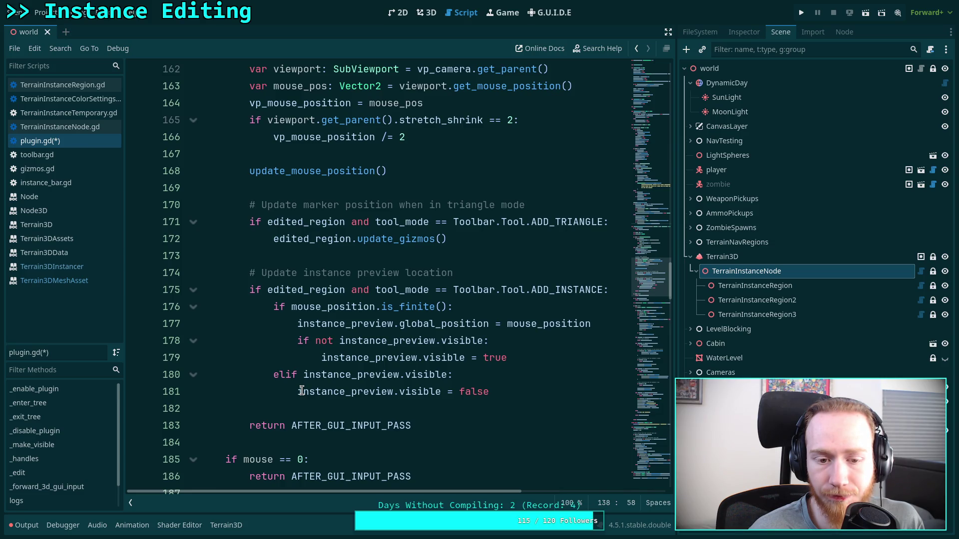
scroll(302, 390, up, 3)
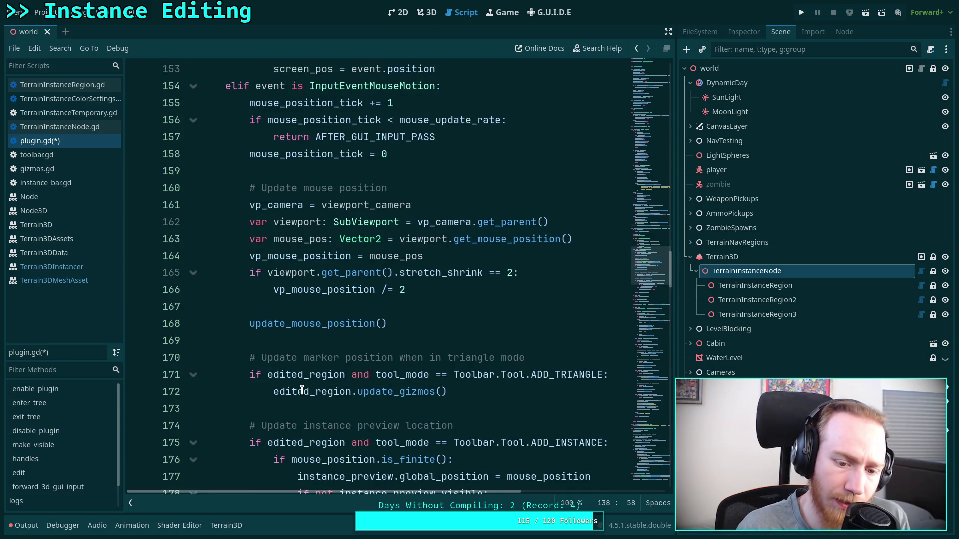
scroll(302, 391, down, 2)
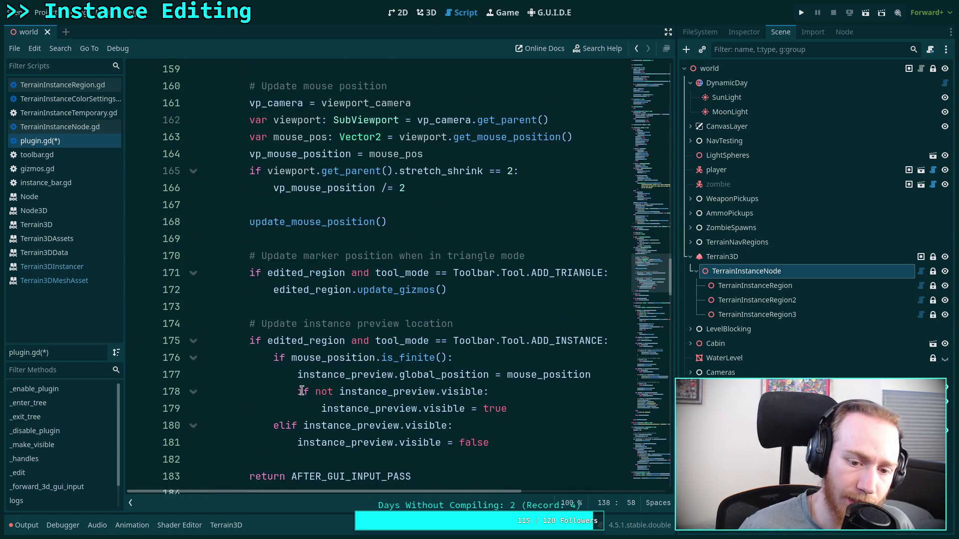
scroll(470, 395, down, 1)
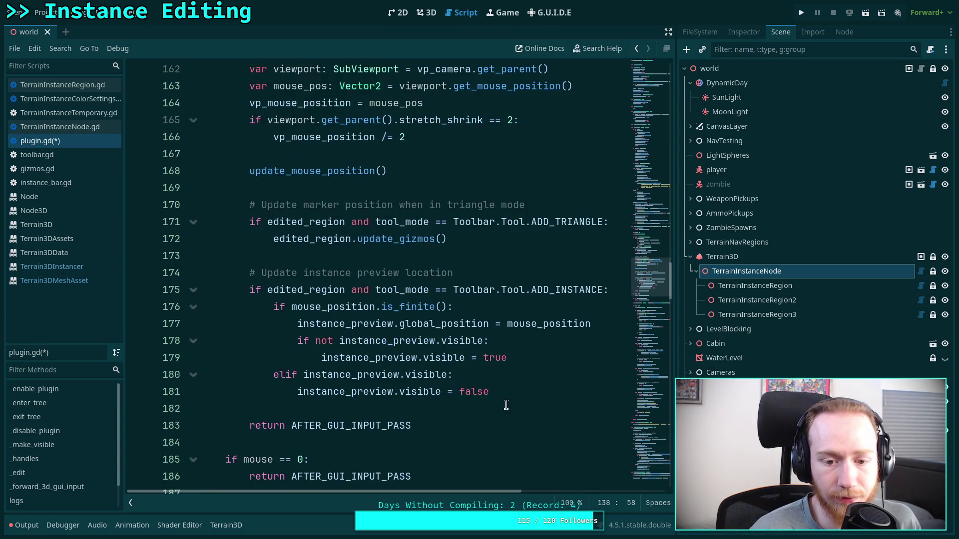
click(542, 354)
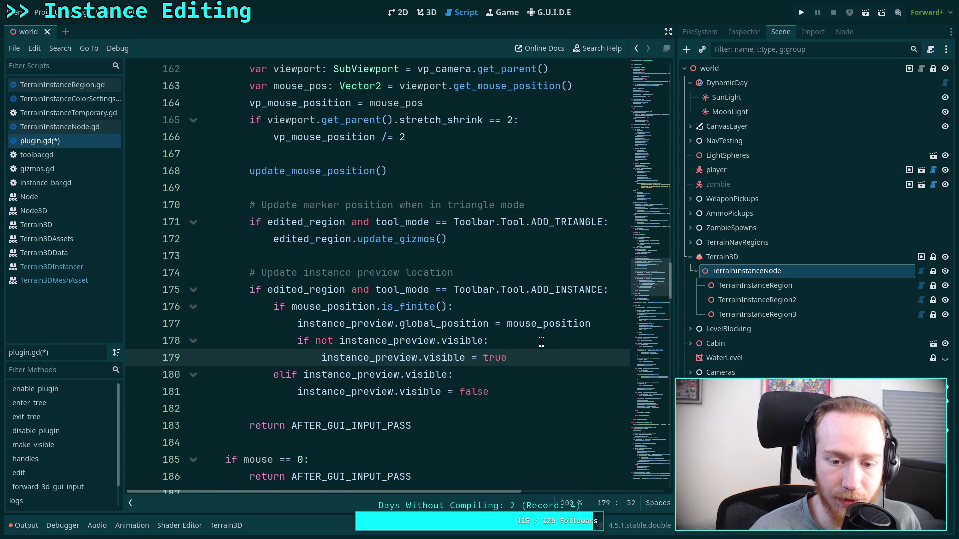
click(542, 342)
click(526, 391)
key(Return)
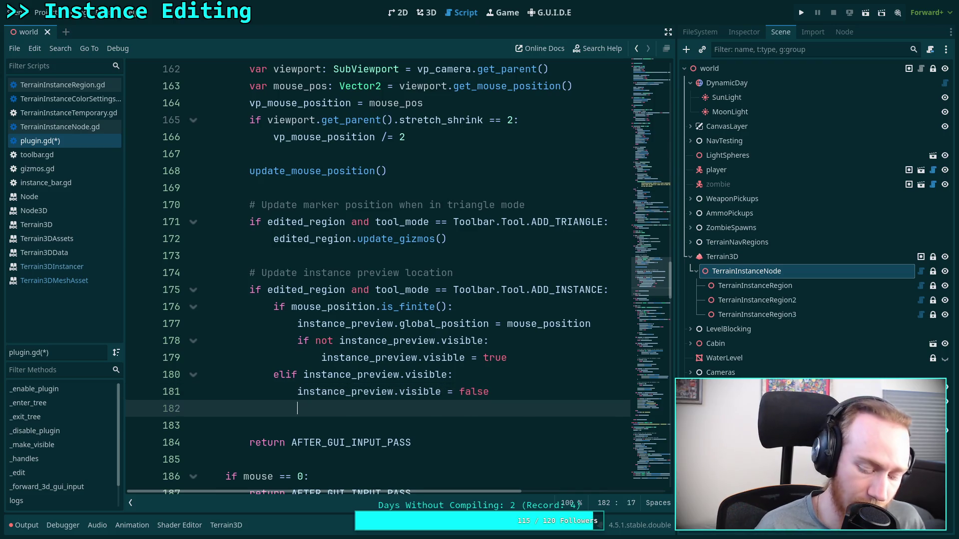
Paste the indented preview_parent removal code into the elif branch, discarding a duplicate in the show branch
key(ctrl+v)
drag(334, 425, 333, 443)
key(Tab)
key(Tab)
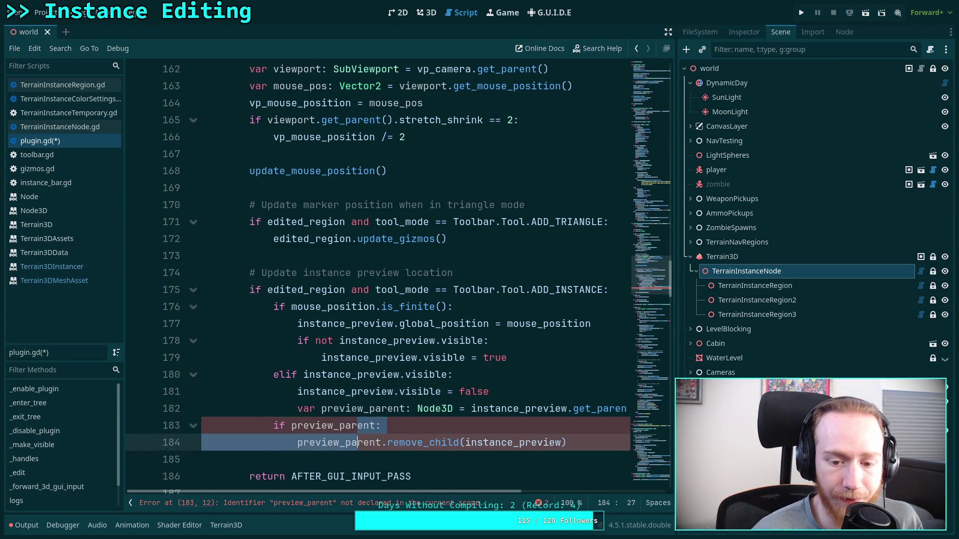
click(571, 358)
key(Return)
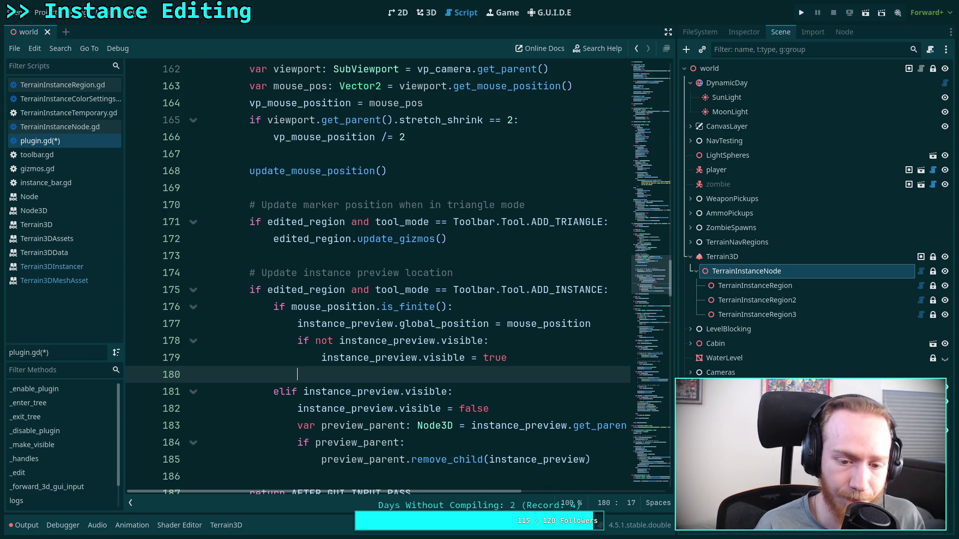
key(ctrl+v)
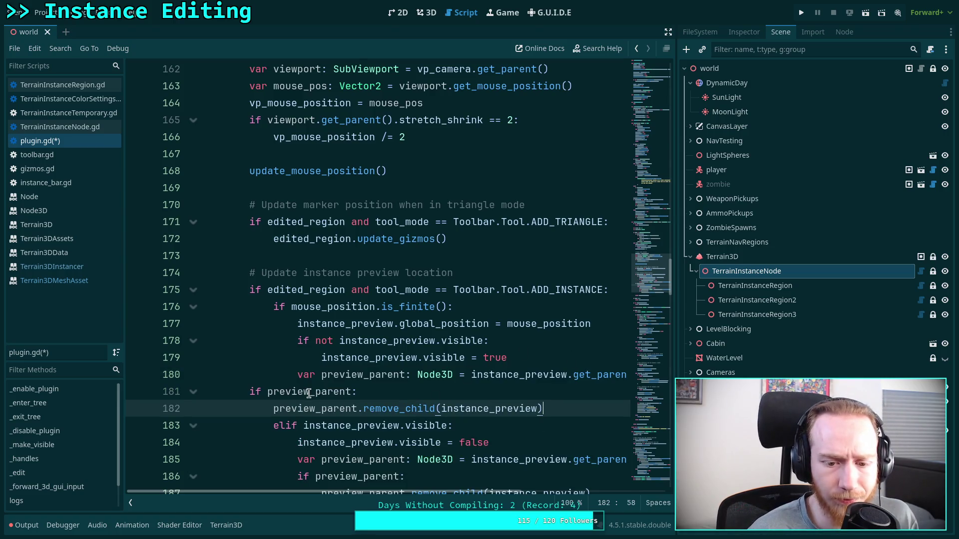
drag(311, 392, 320, 408)
key(Tab)
key(Tab)
click(357, 408)
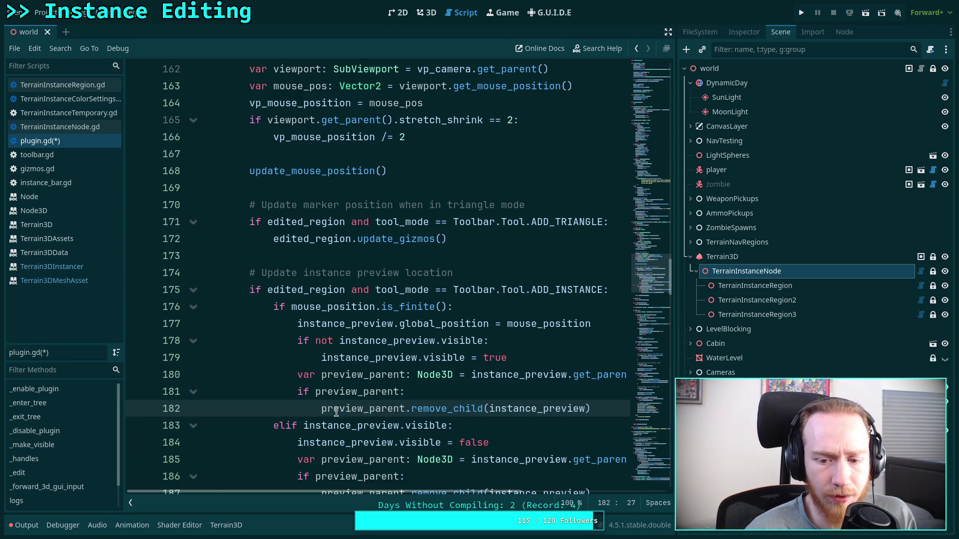
drag(601, 409, 298, 375)
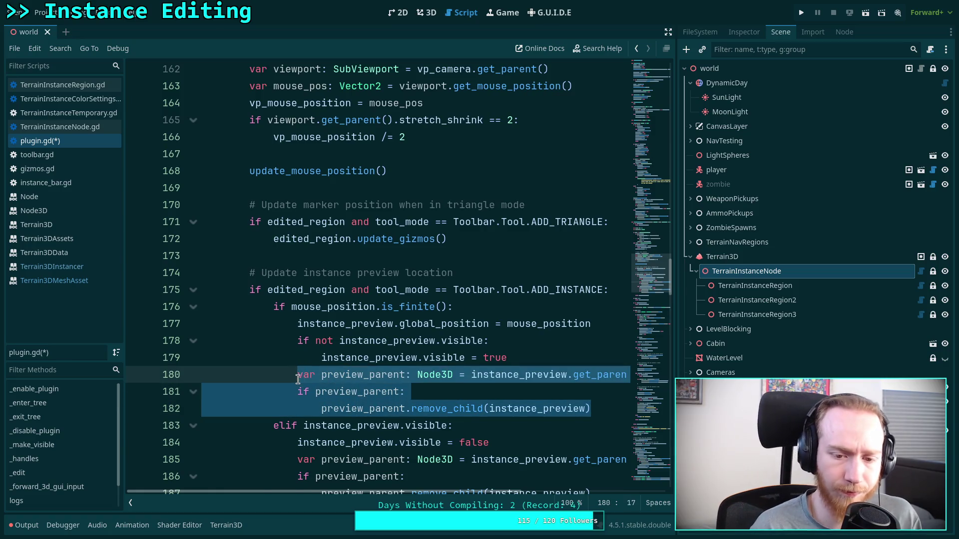
key(BackSpace)
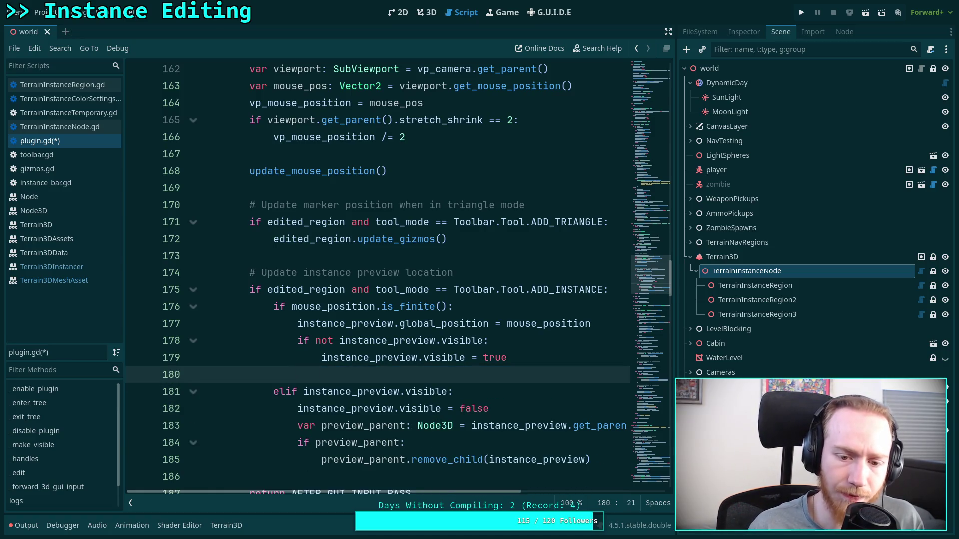
Move the global_position assignment below the visibility line and remove the stray empty line
scroll(439, 374, down, 1)
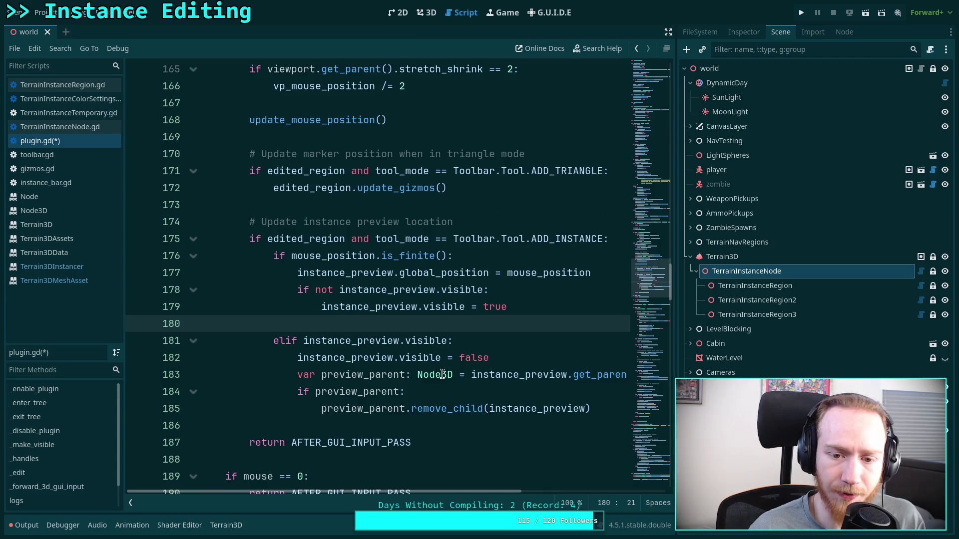
click(449, 272)
key(alt+Down)
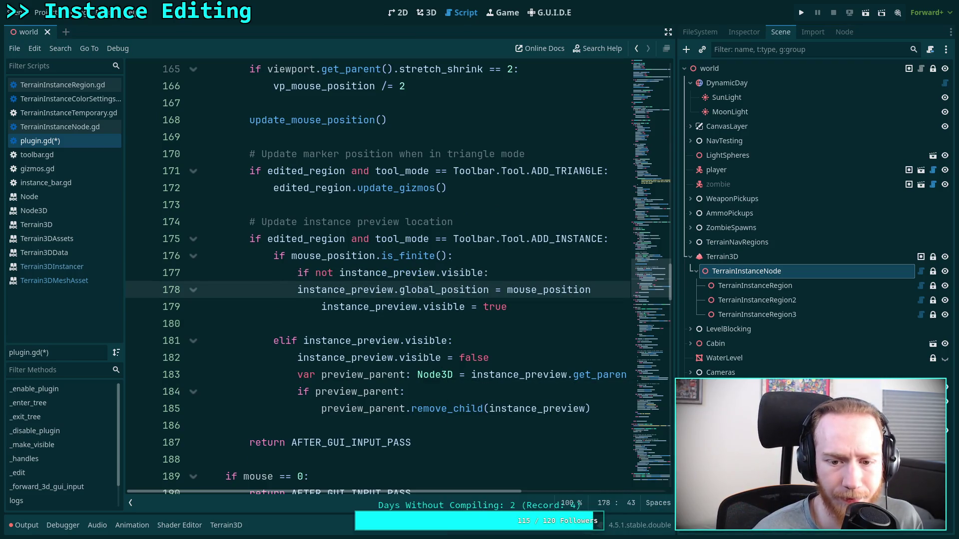
key(alt+Down)
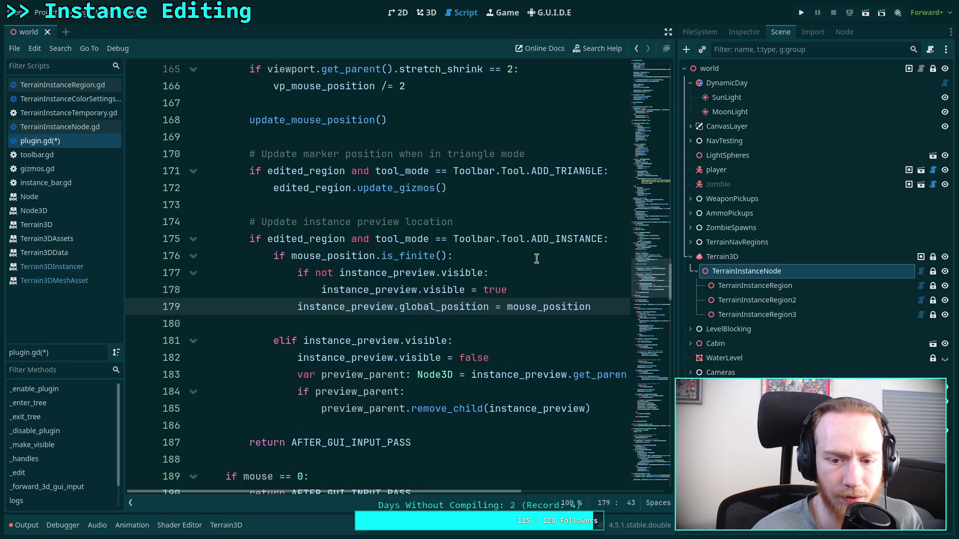
click(526, 322)
key(BackSpace)
key(BackSpace)
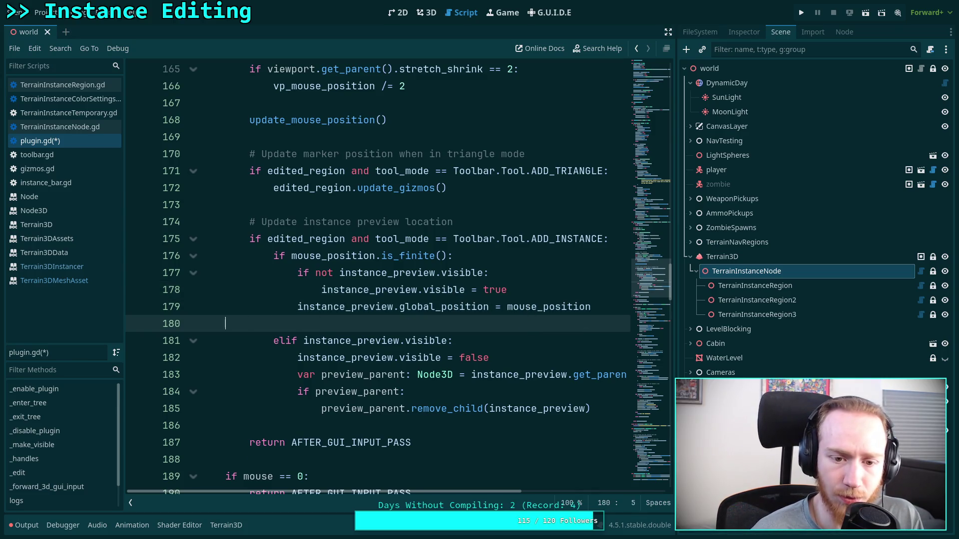
key(BackSpace)
key(BackSpace)
Start a new line after visible = true reading edited_region.instance_node
click(567, 290)
key(Return)
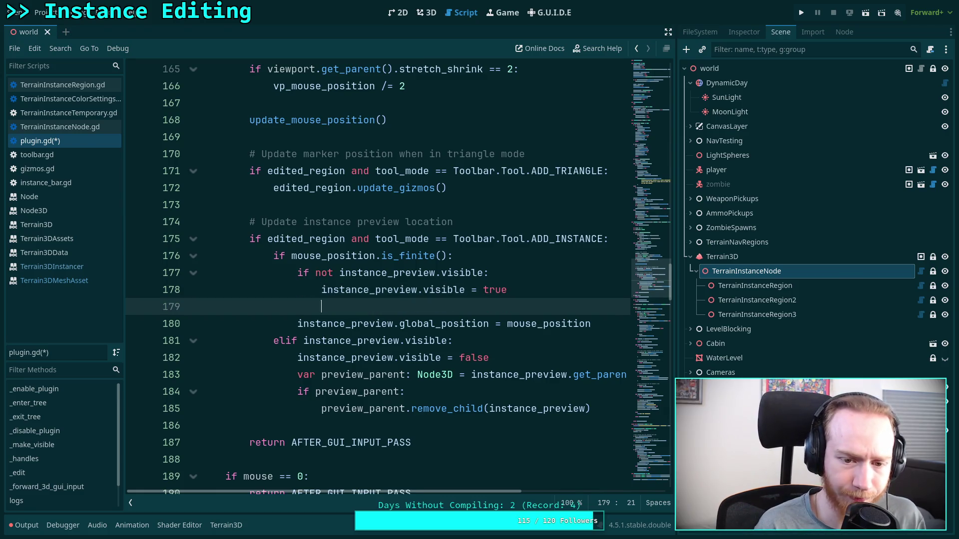
text(instance)
key(BackSpace)
key(BackSpace)
key(BackSpace)
text(edi)
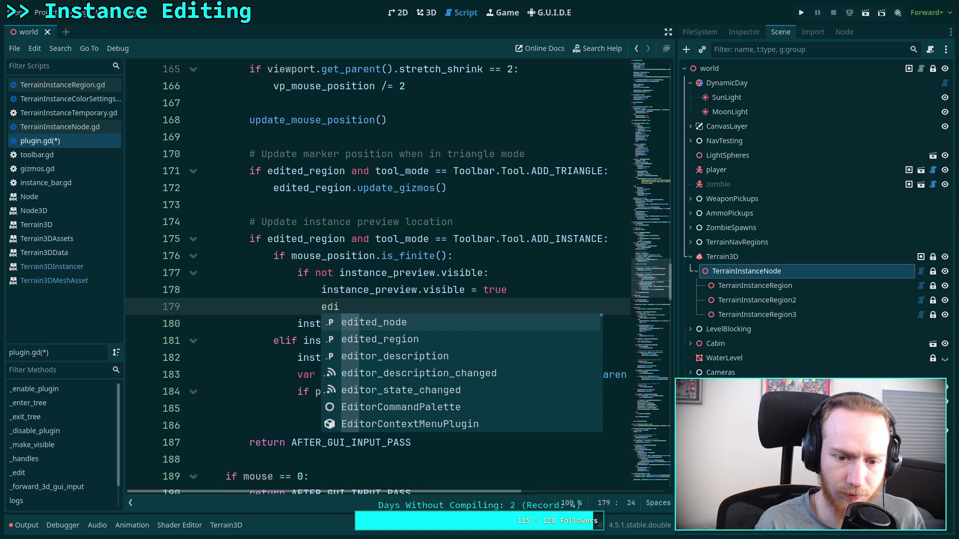
key(Down)
key(Return)
text(.in)
key(Return)
Complete it as add_child(instance_preview, false, INTERNAL_MODE_FRONT) and save
text(.add)
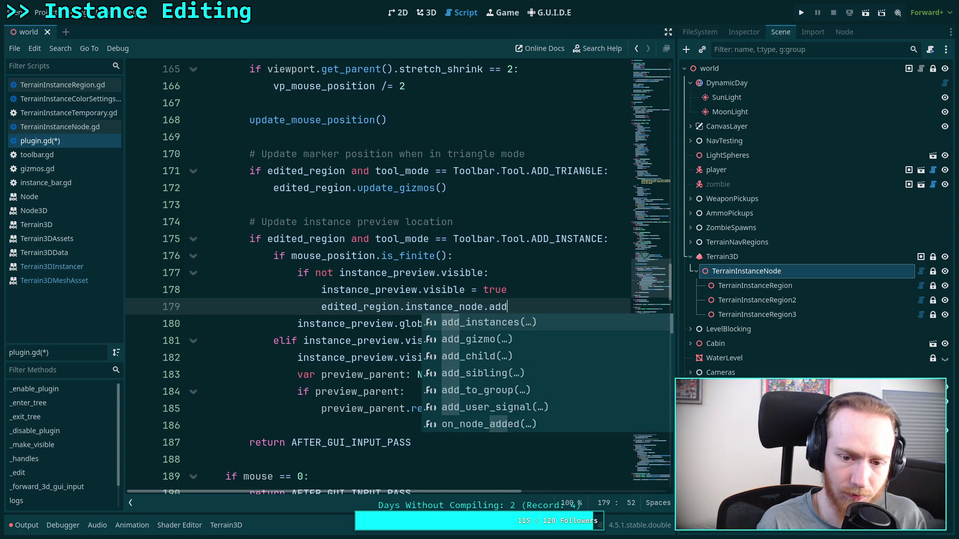
text(_child)
key(Return)
text(inst)
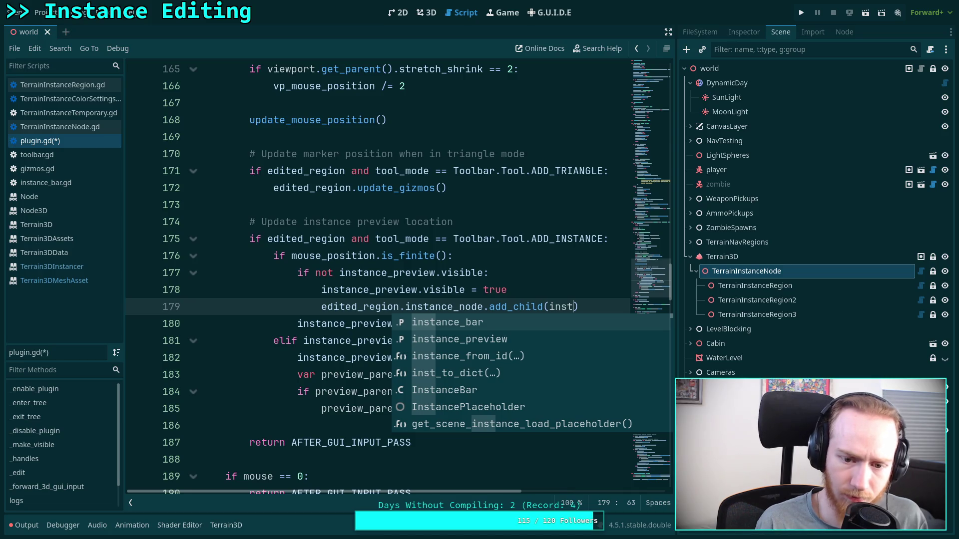
key(Down)
key(Return)
text(, false,)
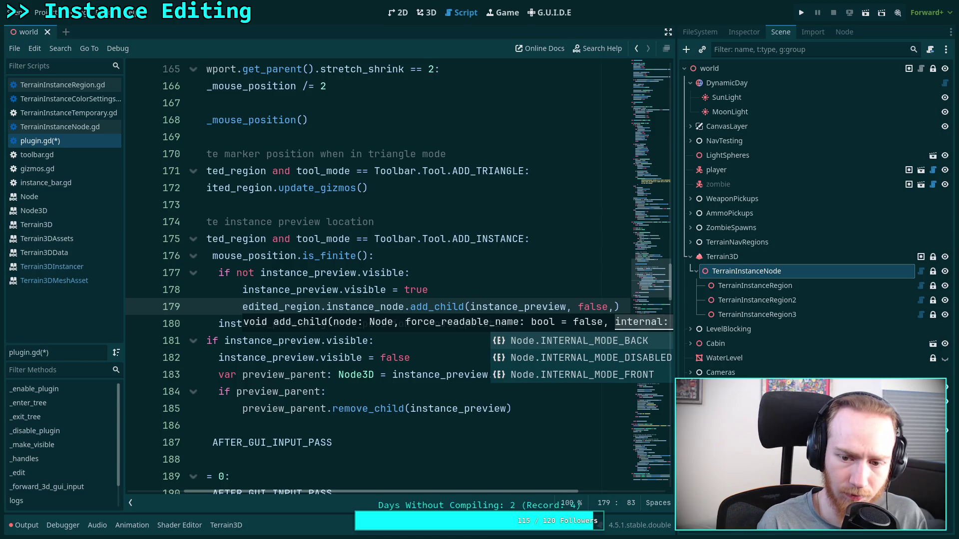
key(Down)
key(Down)
key(Return)
key(Down)
key(Down)
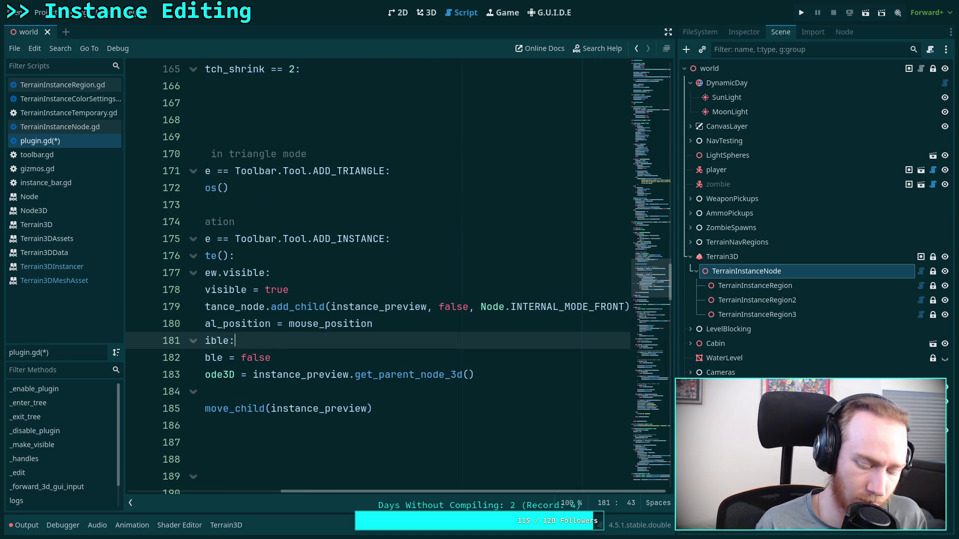
key(ctrl+s)
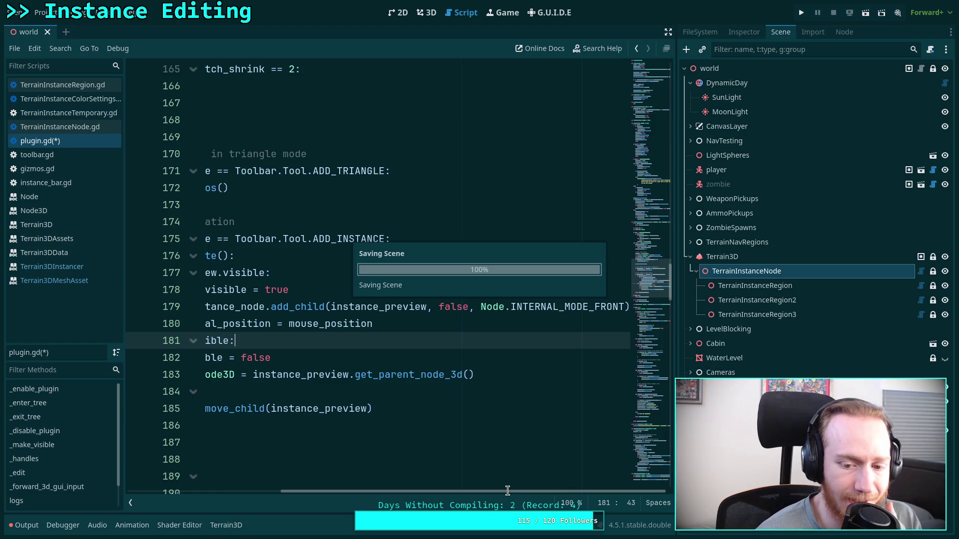
Review the preview hiding code around line 186
scroll(316, 460, left, 5)
scroll(344, 386, down, 1)
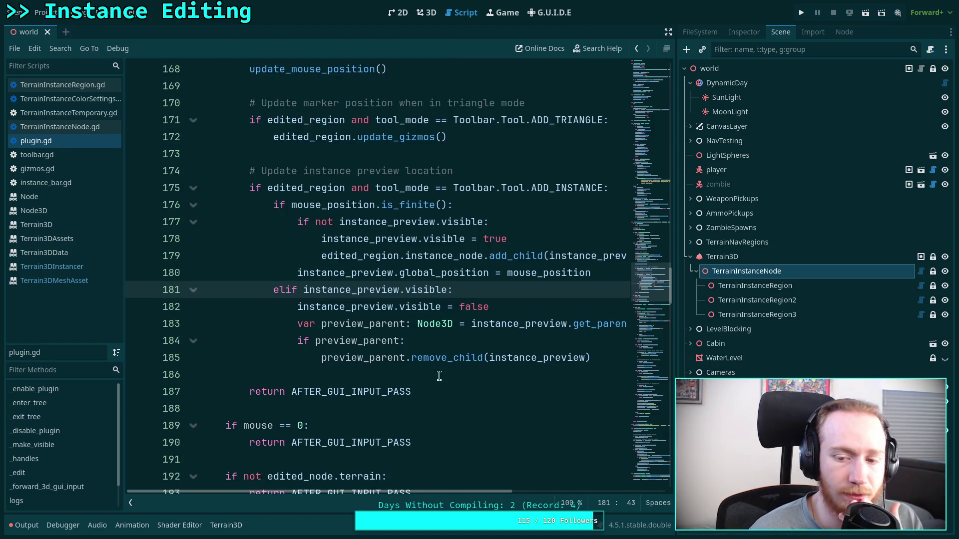
drag(676, 360, 701, 359)
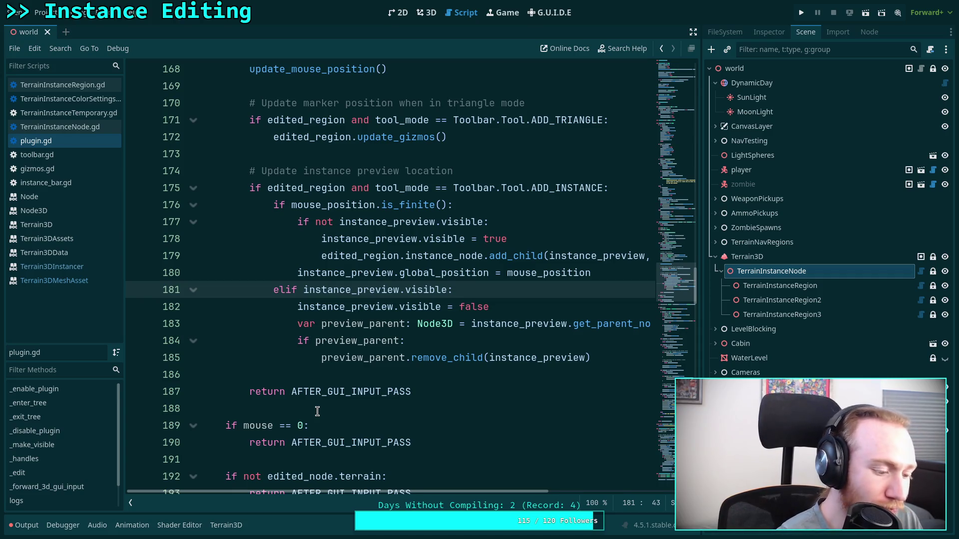
click(390, 372)
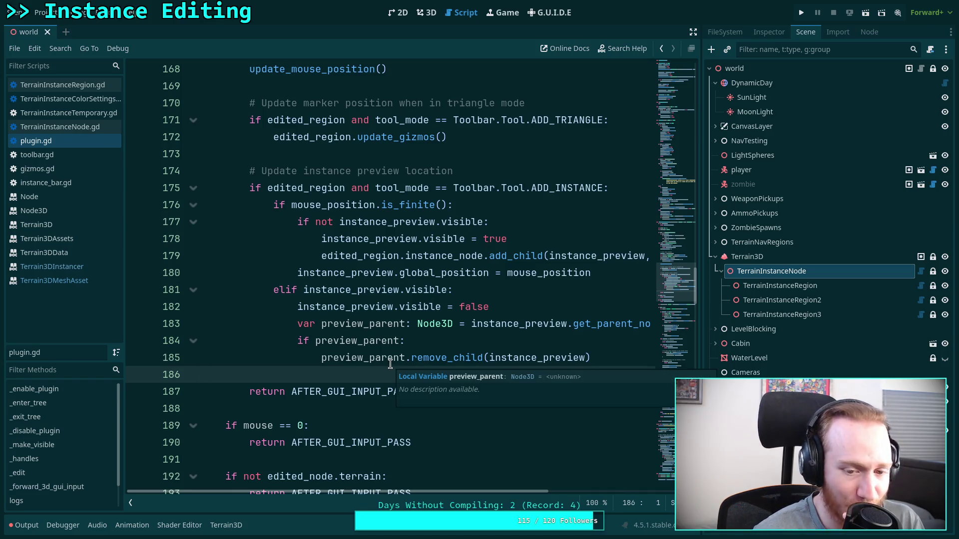
scroll(497, 418, down, 7)
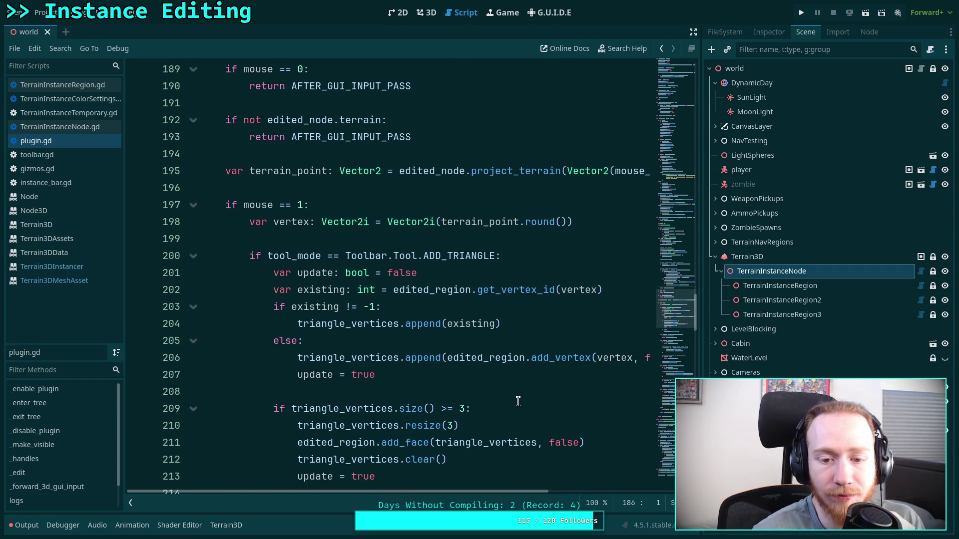
scroll(518, 401, up, 8)
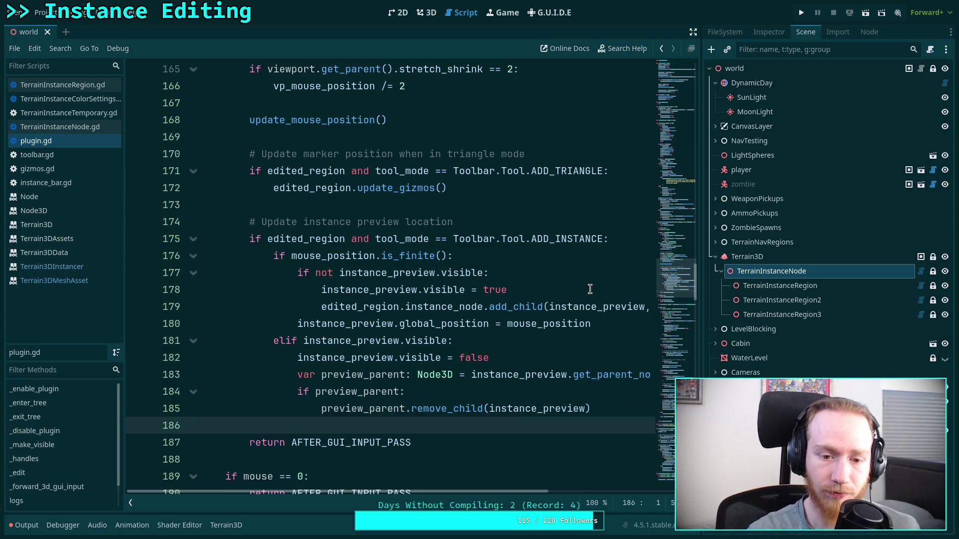
Delete the add_child line 179, re-indent the global_position line, and return to the 3D view
mouse_move(545, 307)
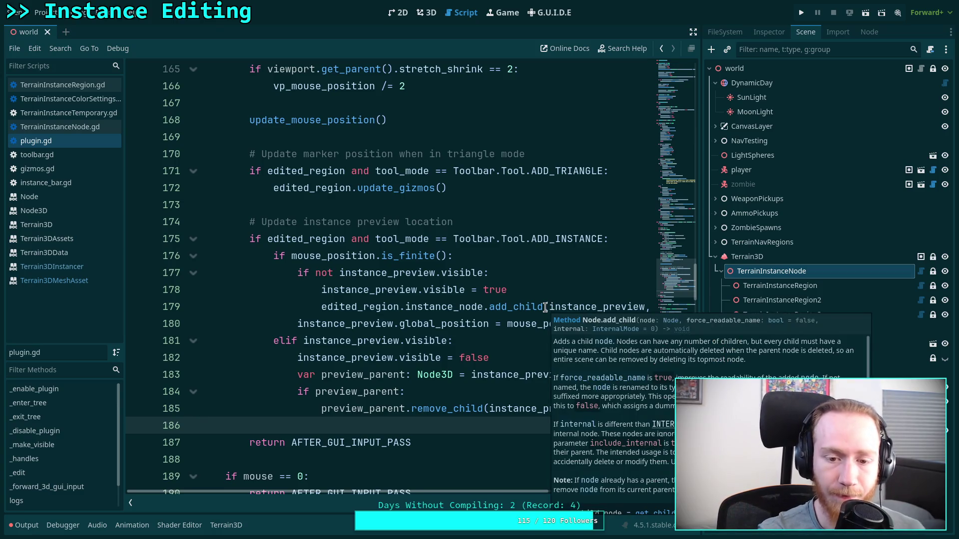
click(309, 322)
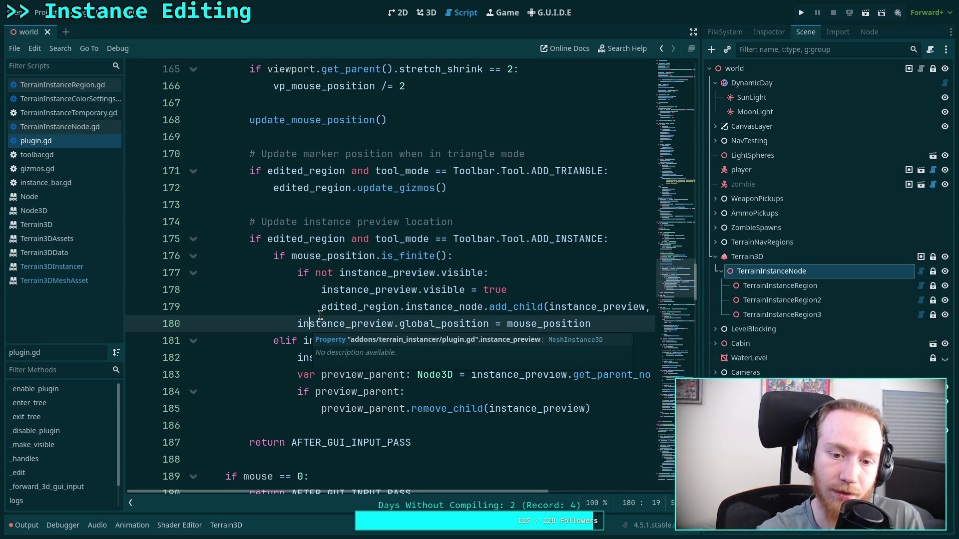
key(Home)
key(shift+Up)
key(Delete)
key(Return)
key(Tab)
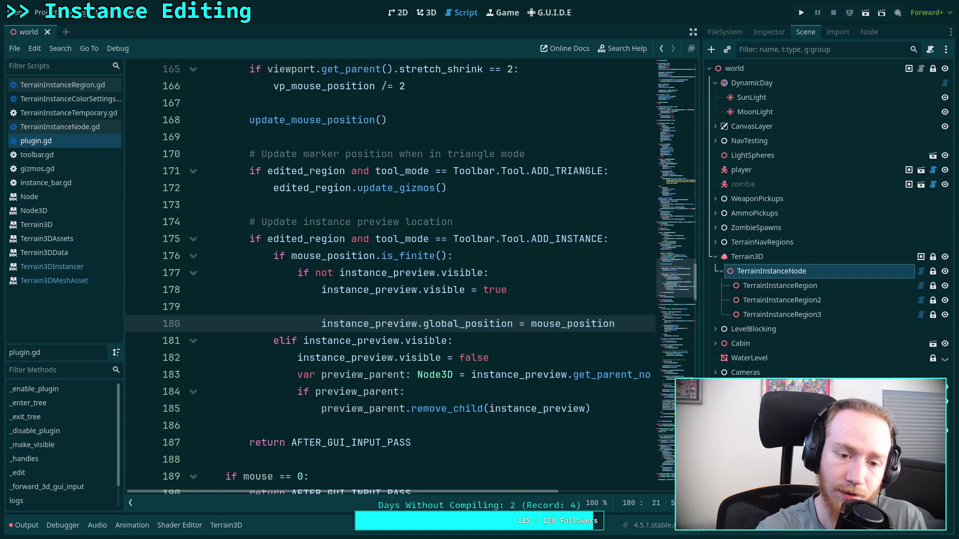
key(shift+Tab)
key(Up)
key(BackSpace)
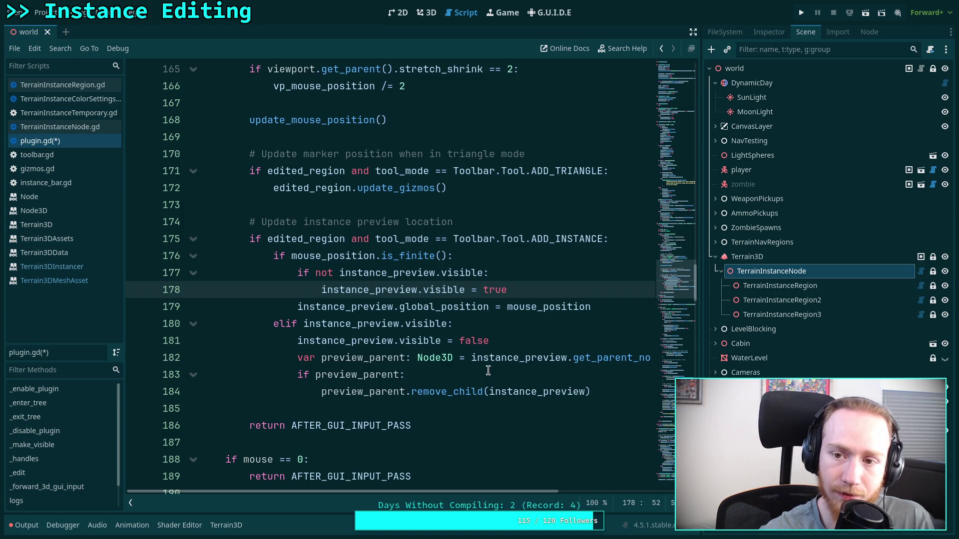
click(426, 12)
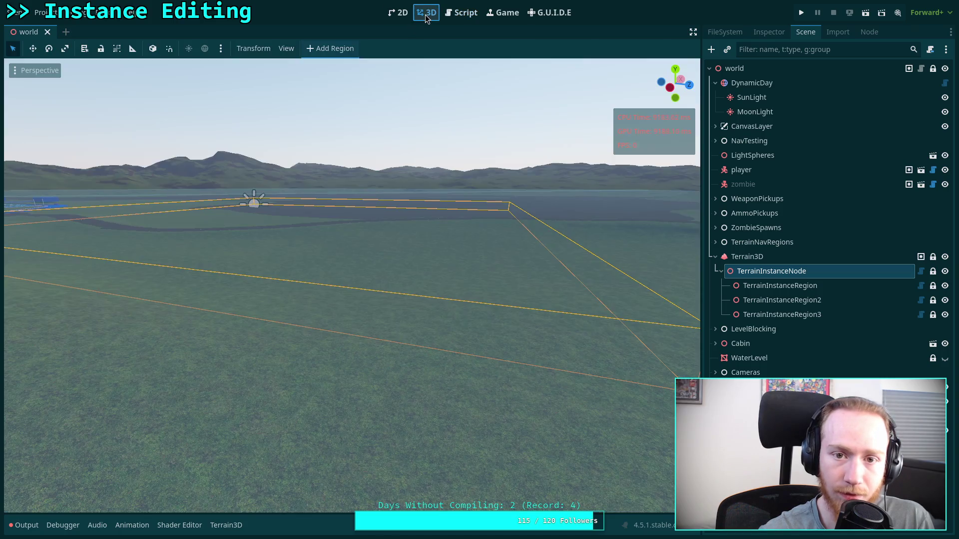
Select the world root node, then go to the browser's 'godot hide node bounding box' results
double_click(734, 68)
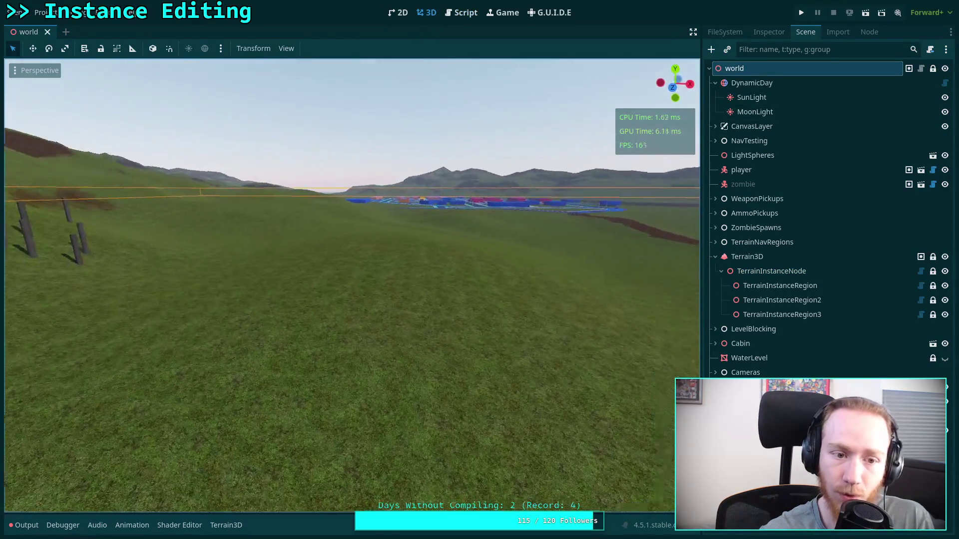
right_click(724, 69)
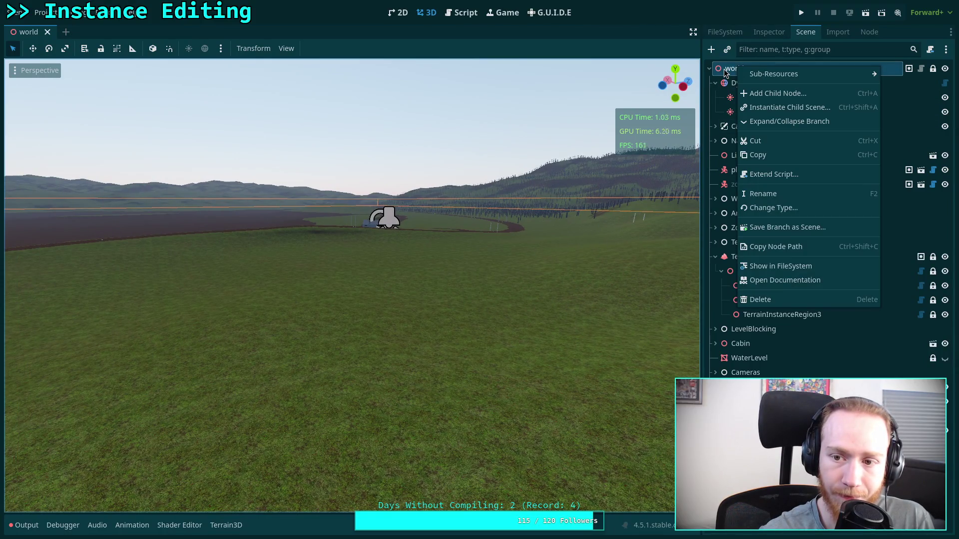
key(Escape)
key(super+3)
scroll(397, 304, down, 4)
scroll(465, 317, down, 6)
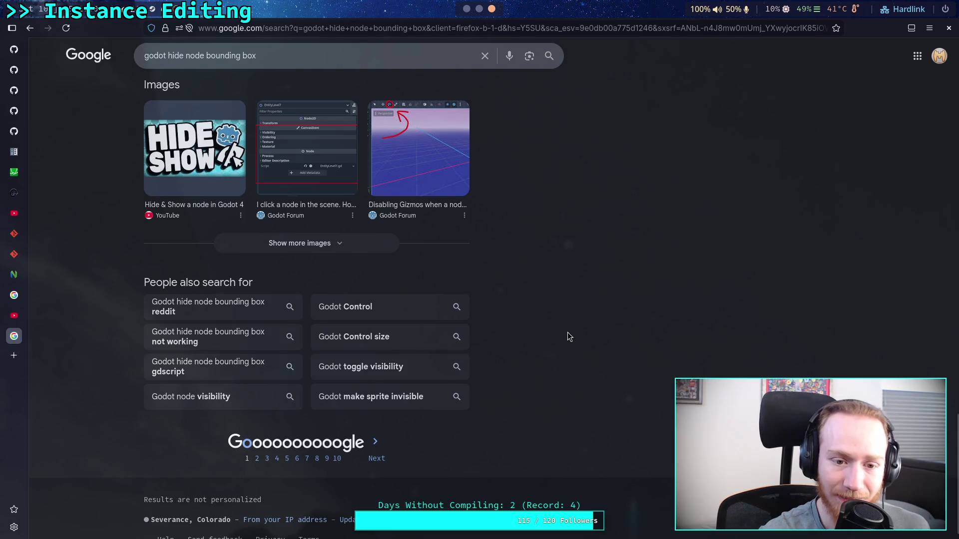
Scroll back up through the Google bounding-box results and return to the Godot editor
scroll(567, 337, up, 5)
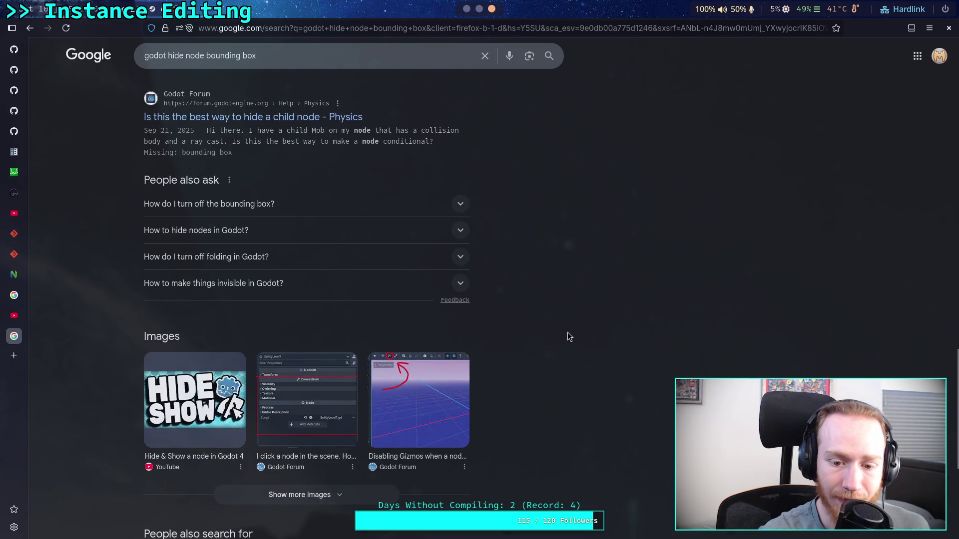
scroll(568, 334, up, 5)
scroll(568, 334, up, 4)
scroll(567, 331, up, 7)
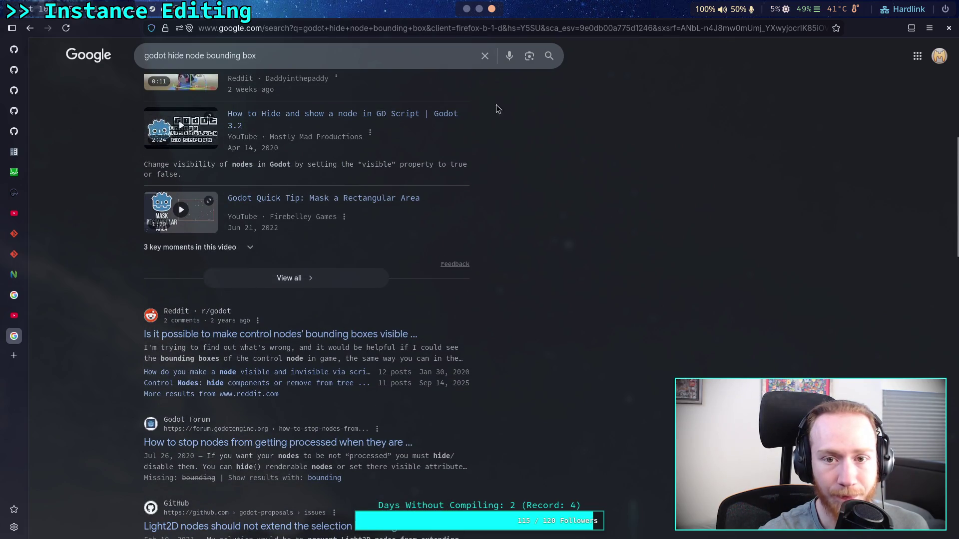
click(467, 6)
click(284, 49)
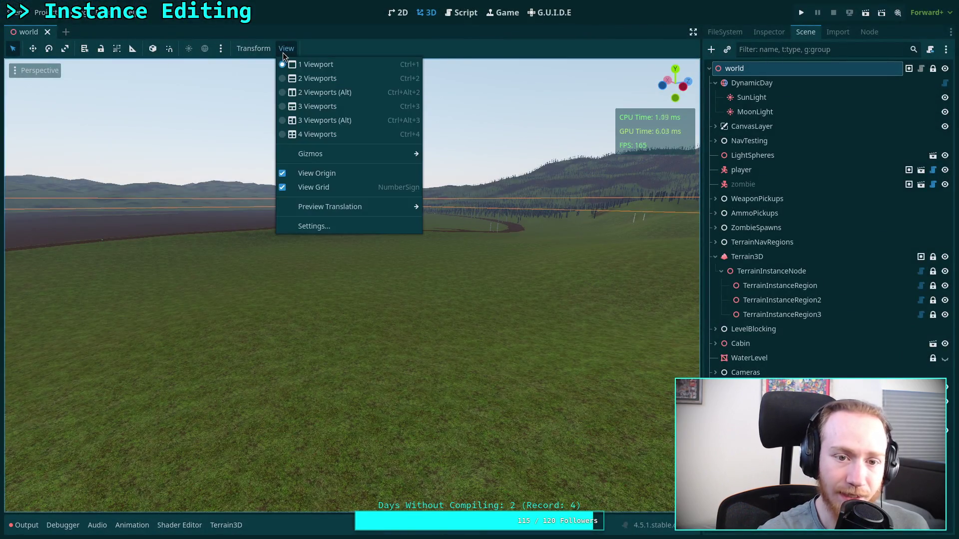
Look over the viewport Gizmos and preview sun/environment options, close them, and open the Editor menu
mouse_move(384, 151)
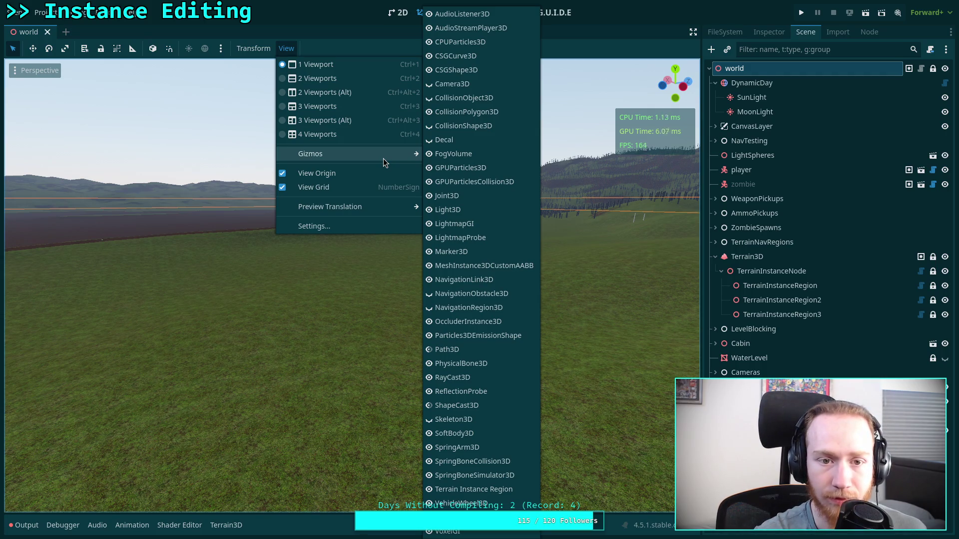
click(162, 28)
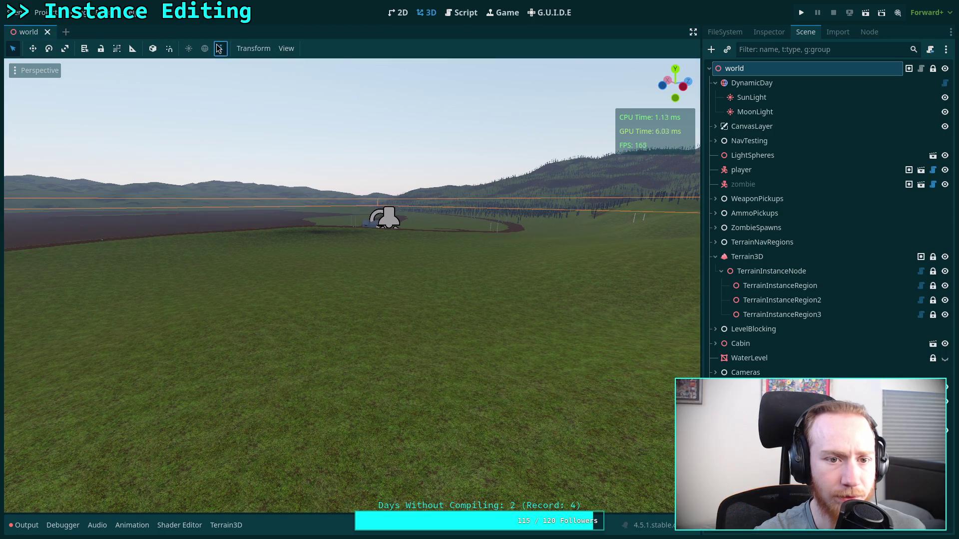
click(221, 49)
click(116, 41)
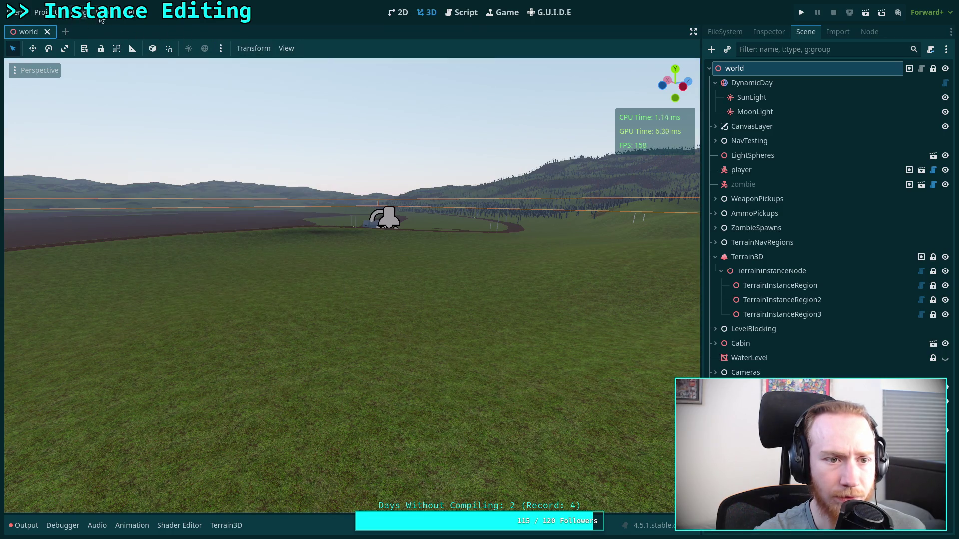
click(105, 18)
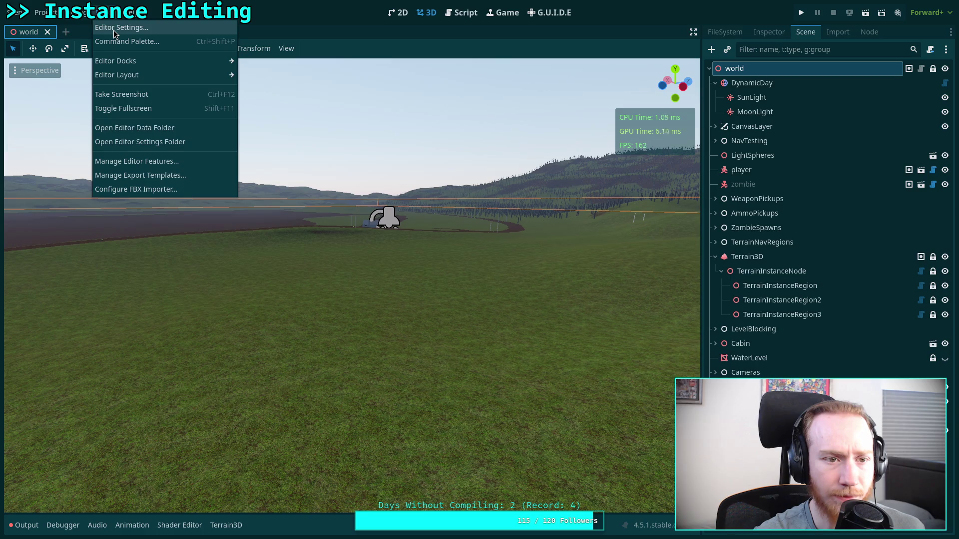
Open Editor Settings and browse to the Editors > 3D section
click(111, 28)
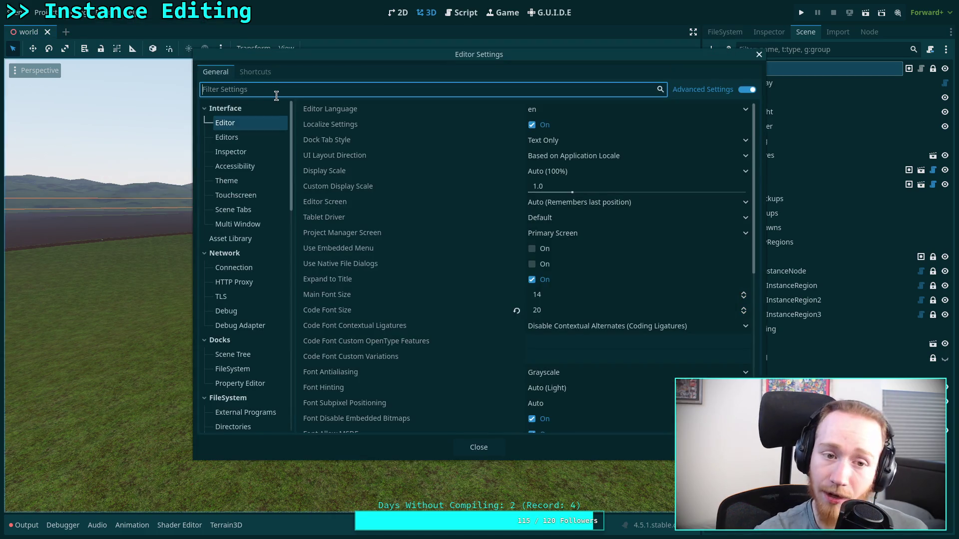
scroll(256, 256, down, 15)
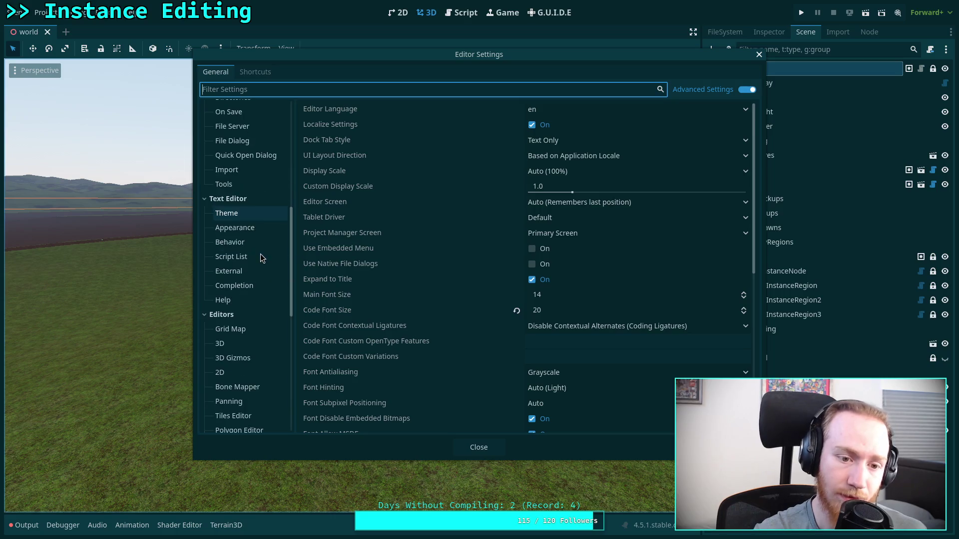
click(236, 205)
click(275, 194)
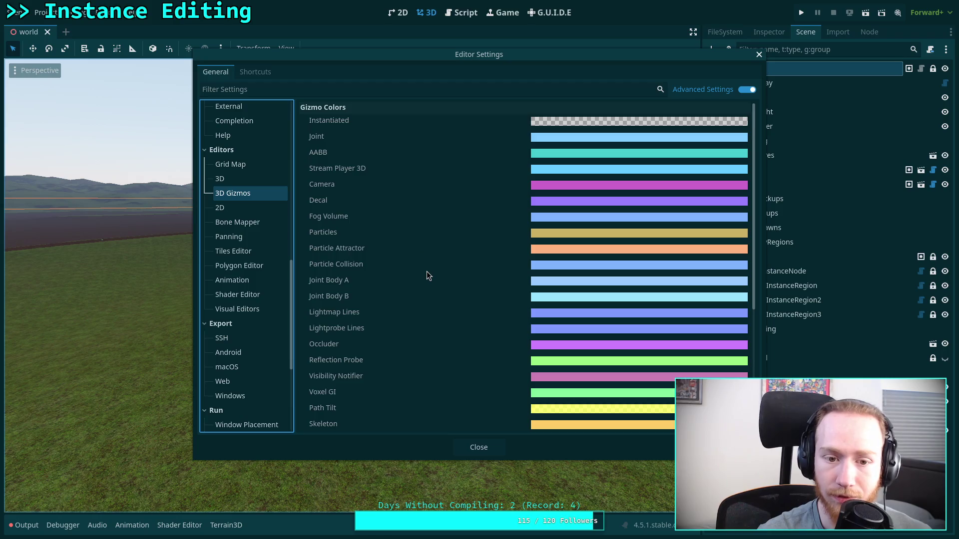
scroll(426, 274, down, 3)
scroll(449, 344, down, 4)
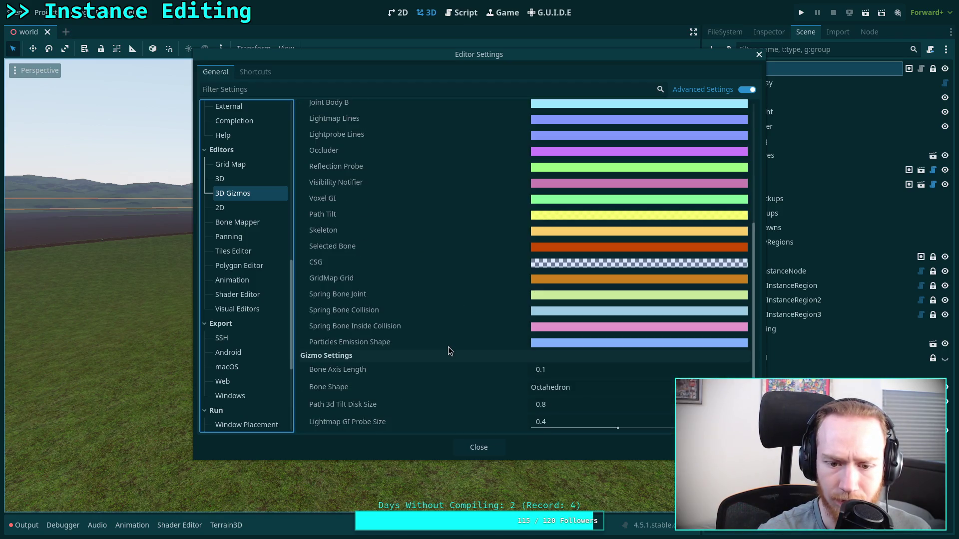
click(251, 181)
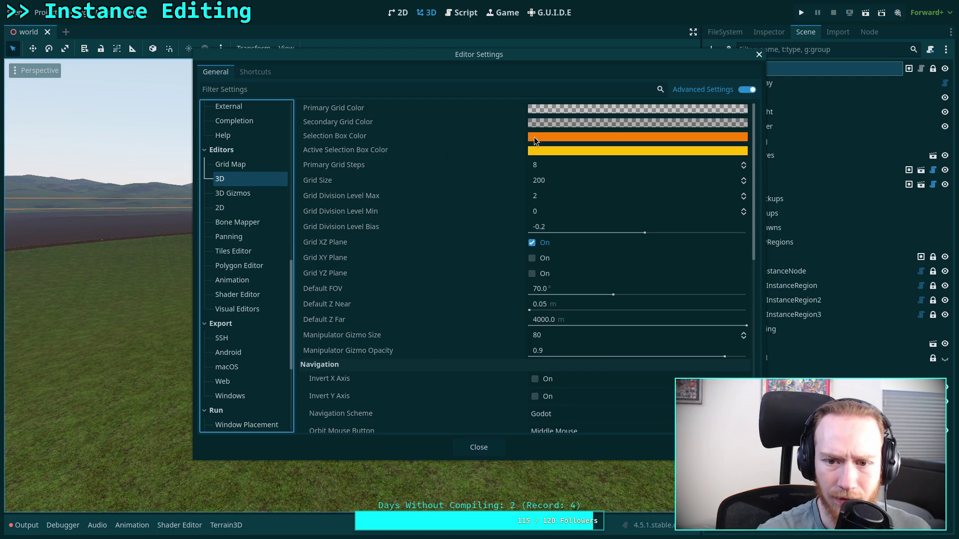
mouse_move(535, 140)
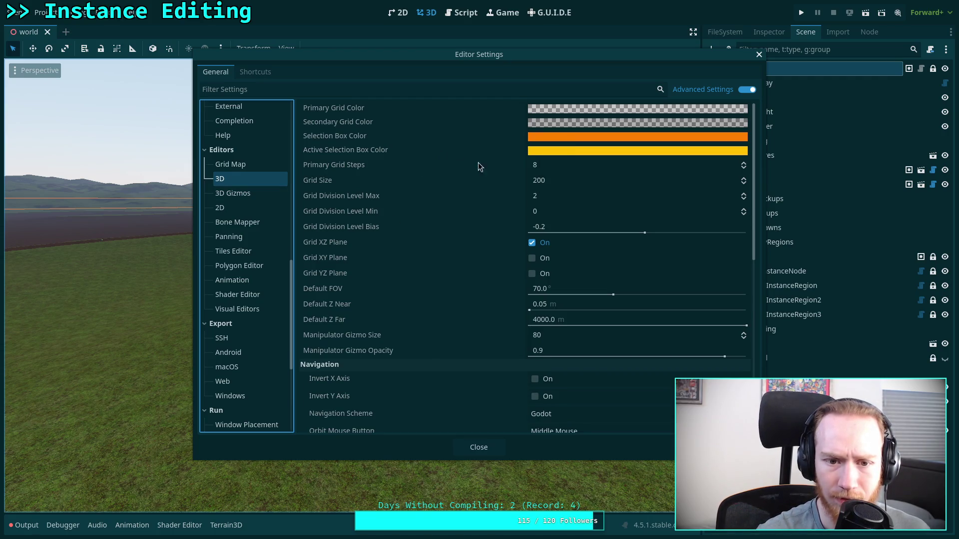
scroll(470, 170, down, 5)
scroll(470, 170, down, 2)
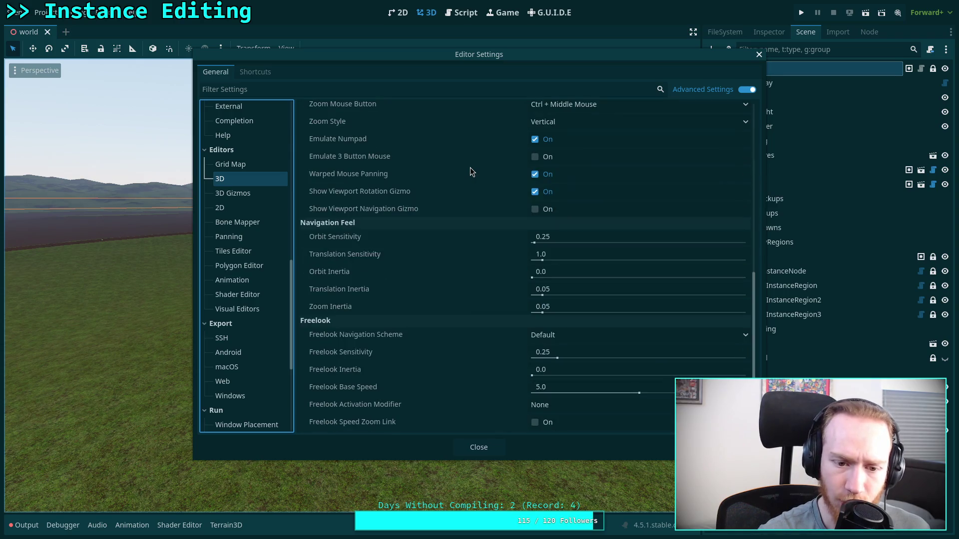
scroll(469, 170, up, 7)
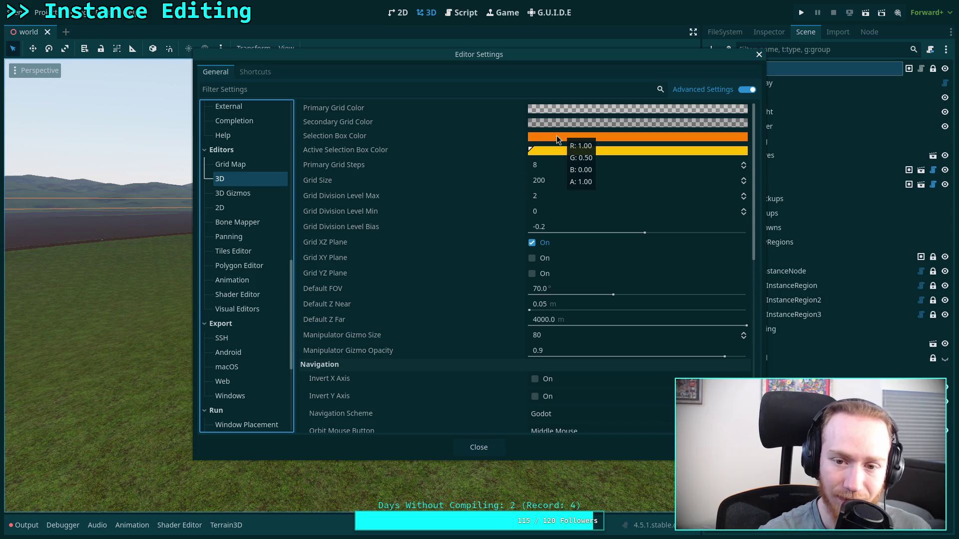
Set the alpha of Selection Box Color and Active Selection Box Color to 00, then close settings
click(556, 140)
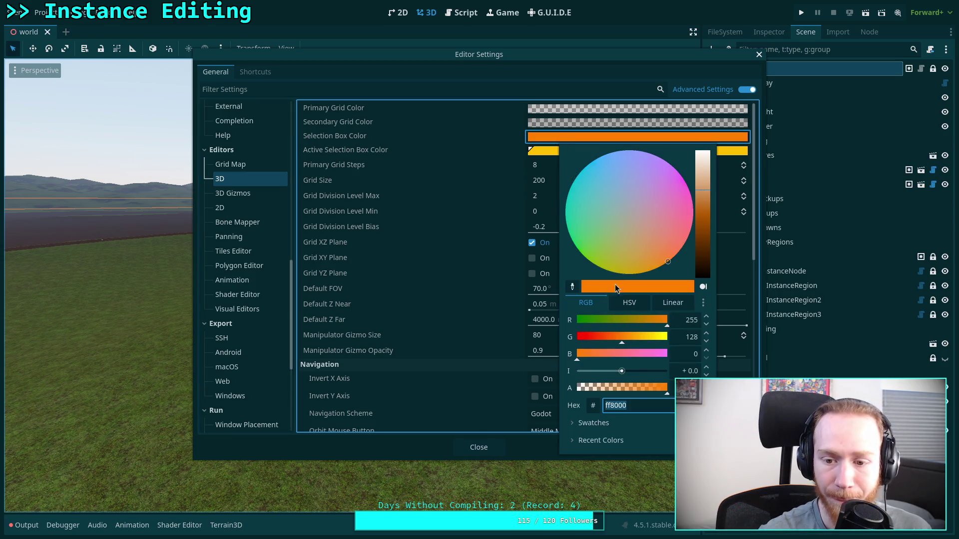
click(655, 402)
text(00)
key(Return)
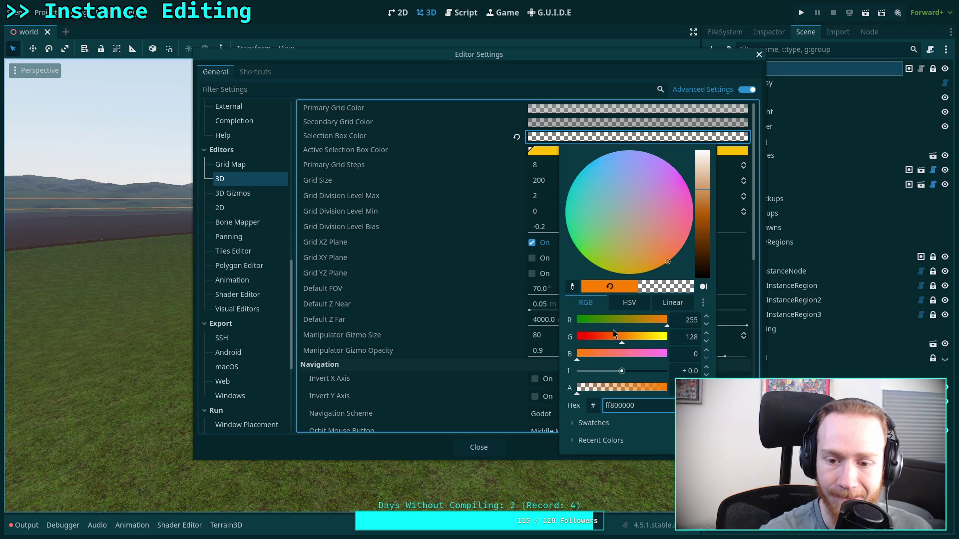
click(441, 169)
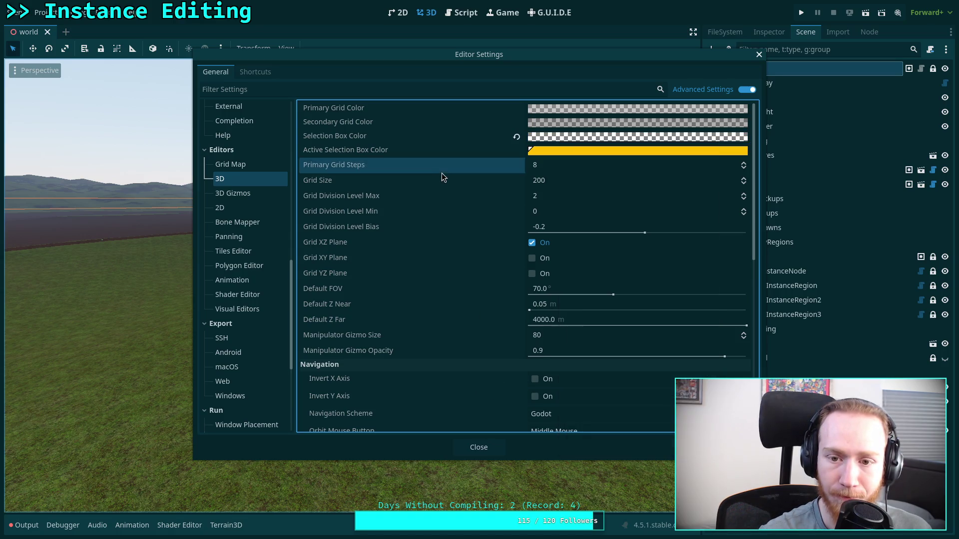
click(557, 147)
text(00)
key(Return)
click(391, 274)
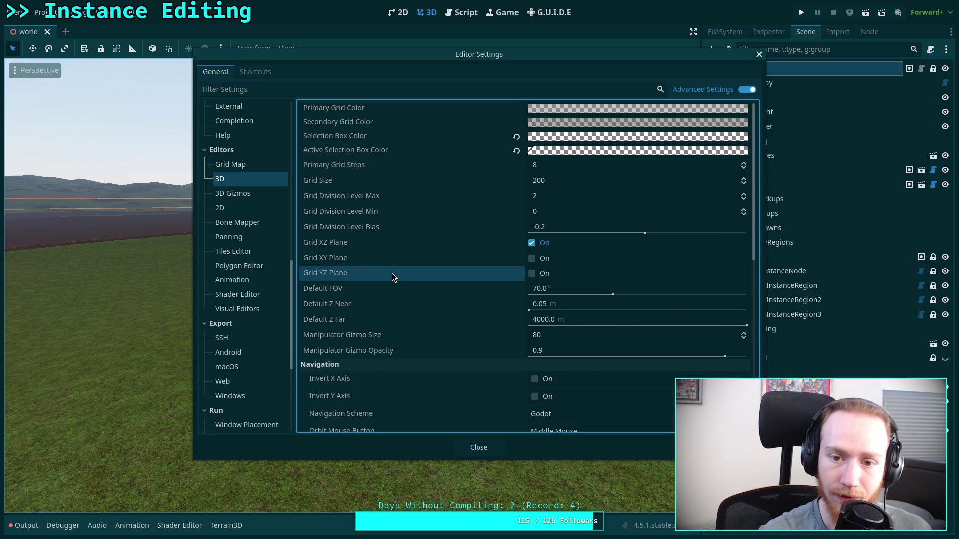
click(480, 447)
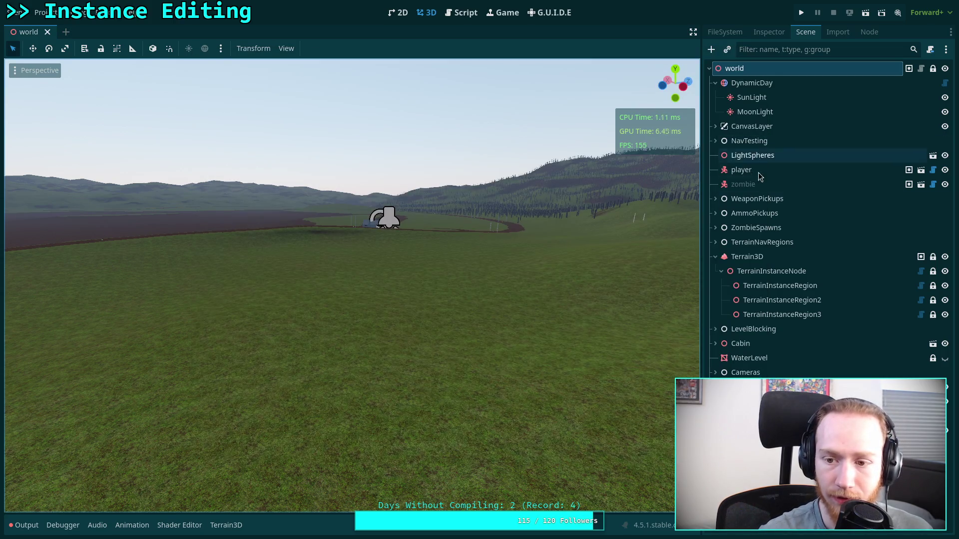
In plugin.gd, move the preview's global_position line above the visibility check
click(764, 271)
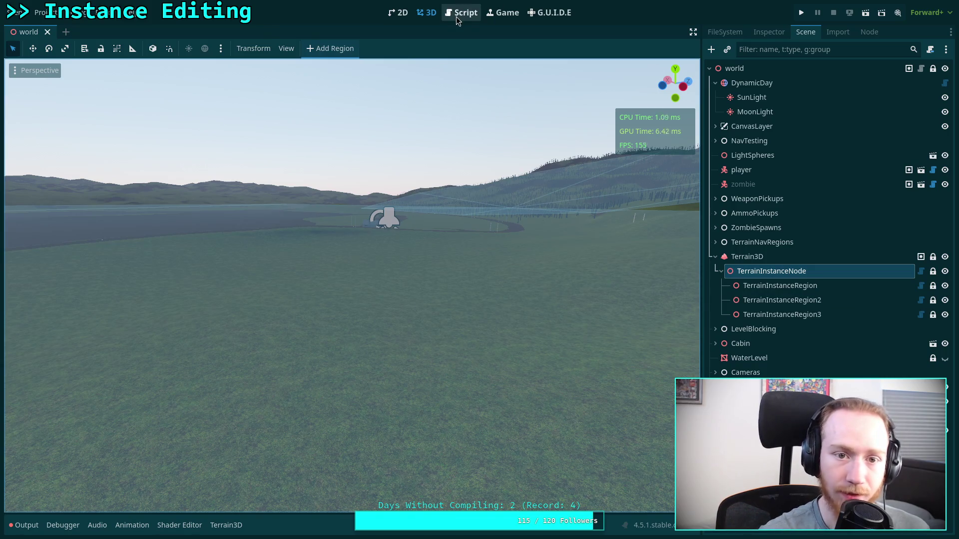
click(456, 15)
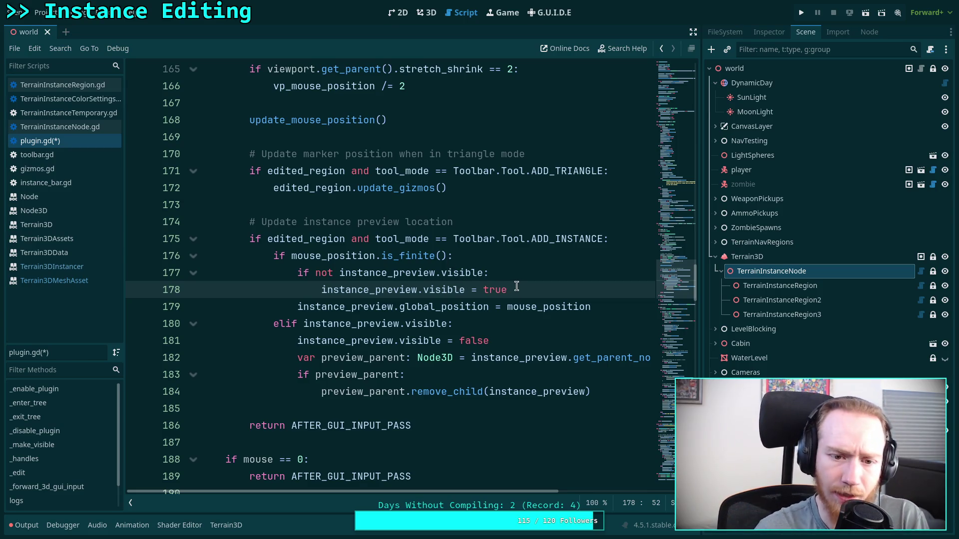
click(597, 308)
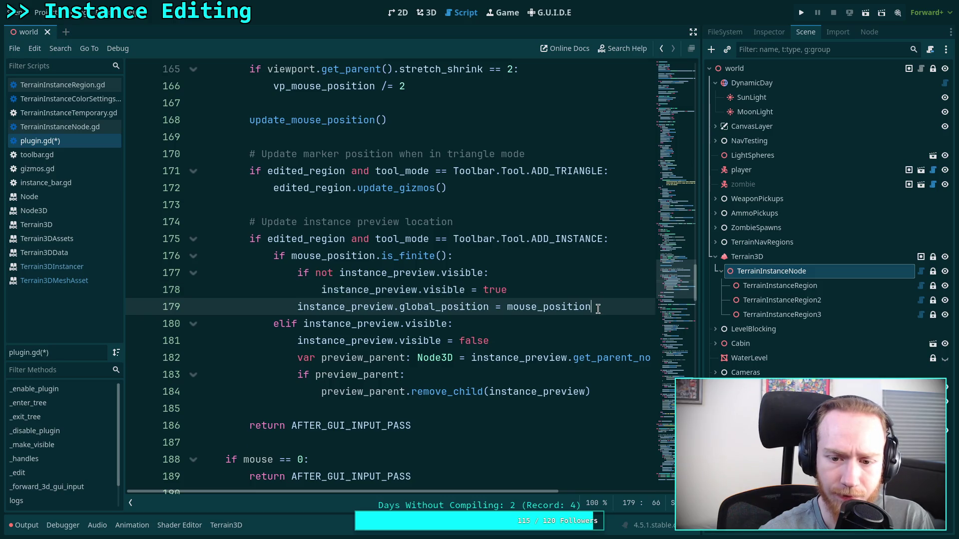
key(alt+Up)
key(alt+Up)
Delete the preview_parent removal lines in the elif branch and search for 'instance_preview'
drag(602, 394, 544, 344)
key(BackSpace)
scroll(418, 364, down, 5)
scroll(418, 364, down, 10)
scroll(439, 365, up, 7)
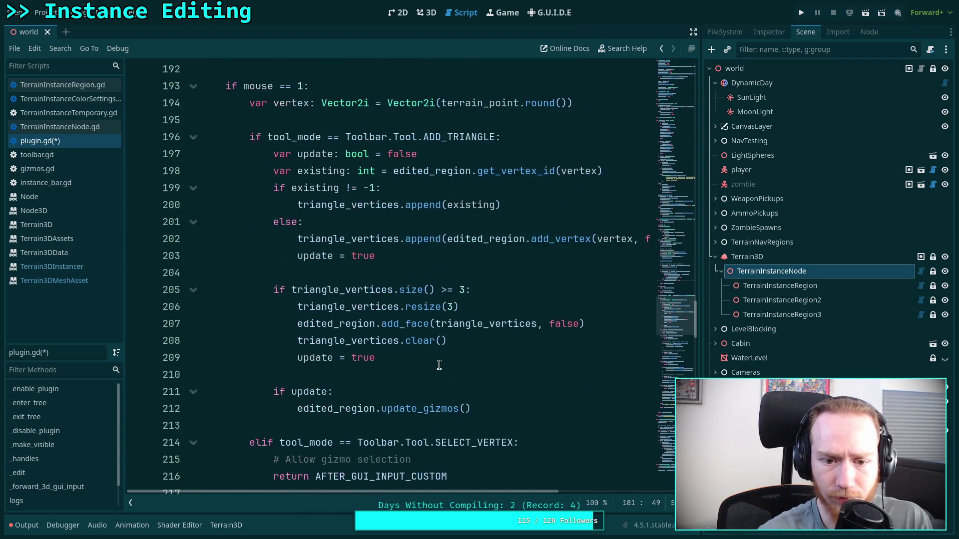
scroll(492, 334, down, 5)
scroll(492, 334, up, 2)
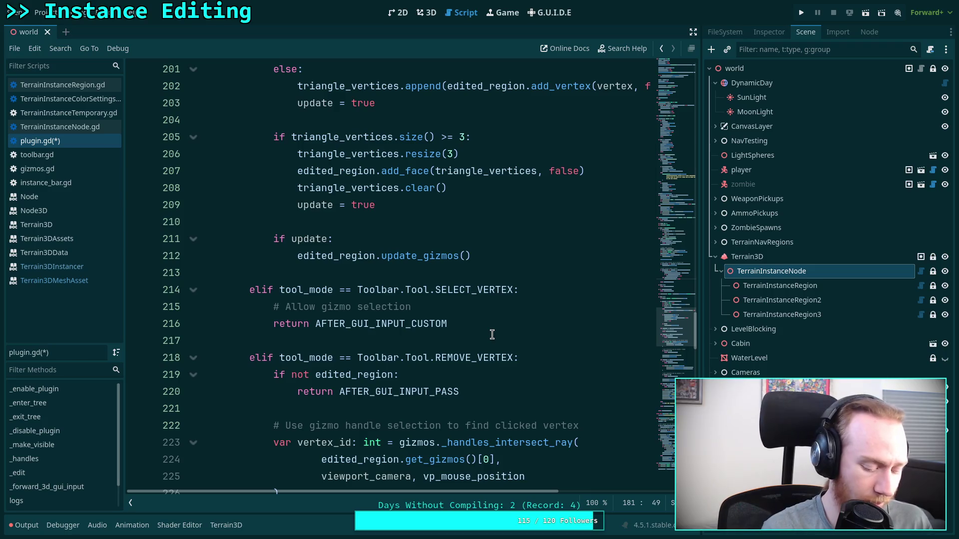
key(ctrl+f)
text(instance_)
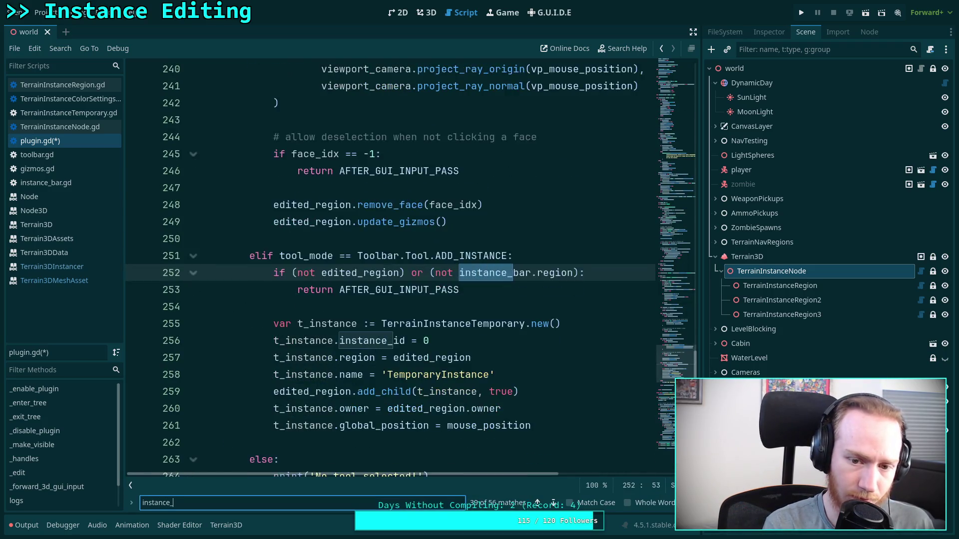
text(preview)
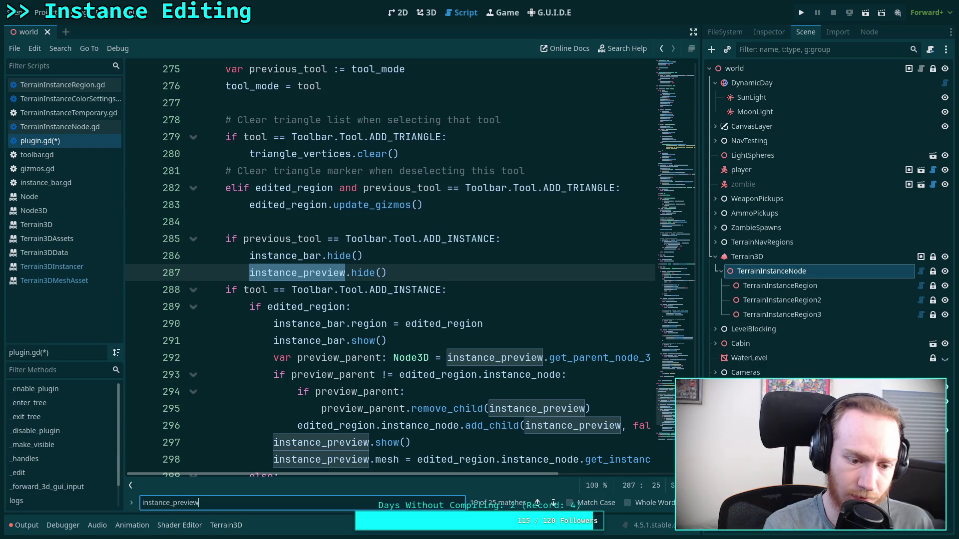
Remove .instance_node from the preview's add_child and parent-comparison lines 293 and 296
scroll(450, 320, down, 3)
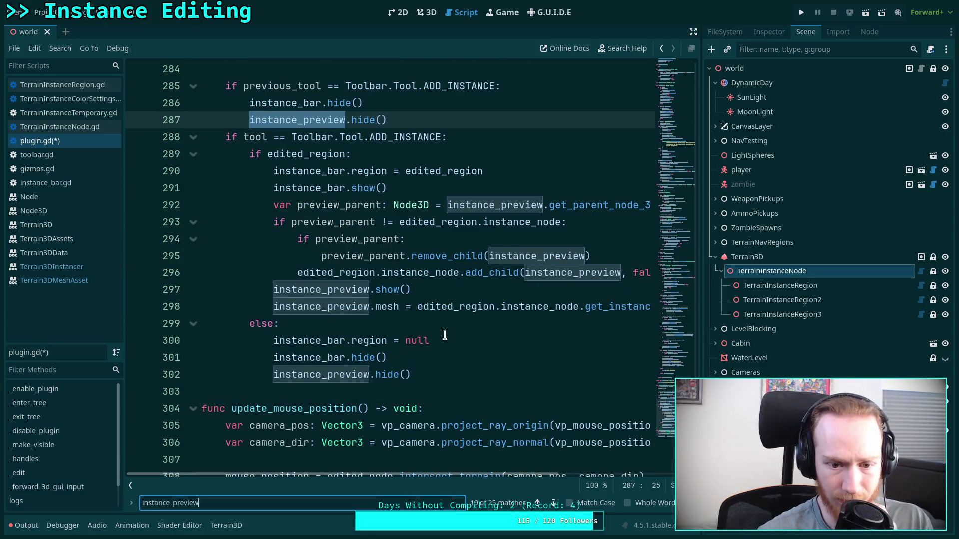
scroll(450, 319, up, 1)
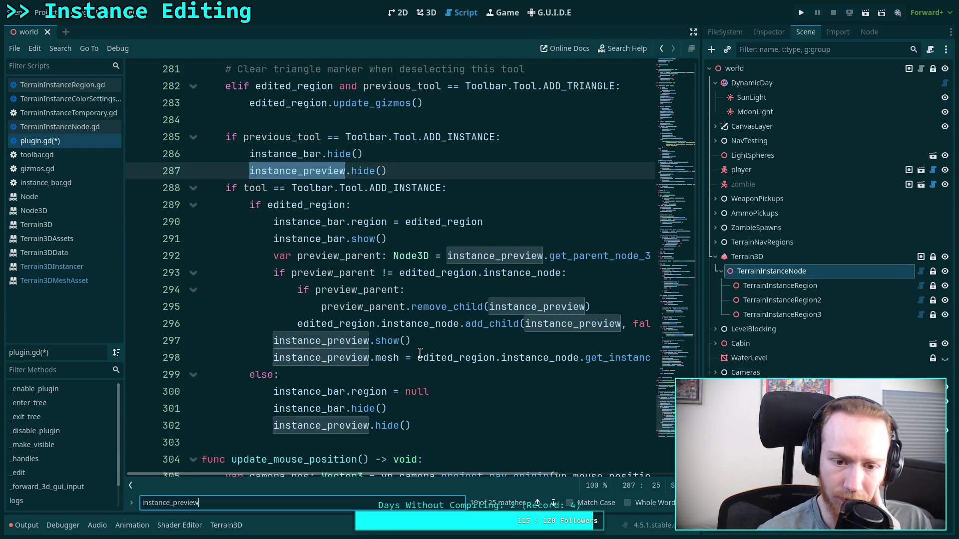
scroll(423, 473, right, 2)
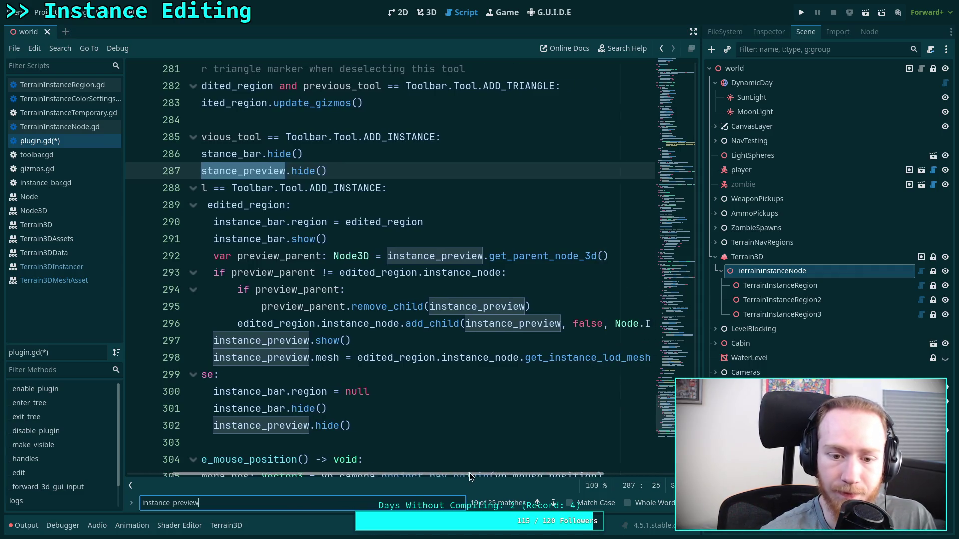
drag(315, 324, 400, 325)
key(BackSpace)
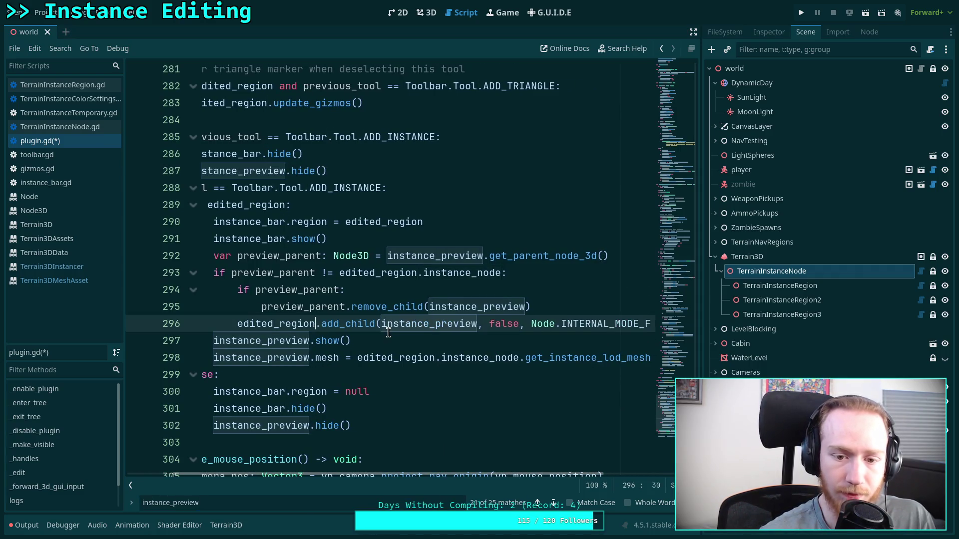
drag(418, 273, 502, 270)
key(BackSpace)
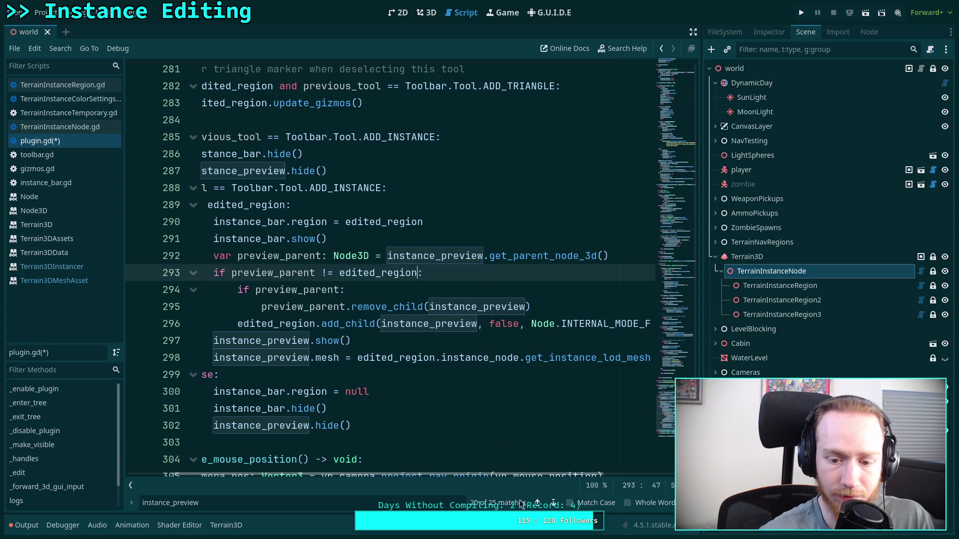
Step through every instance_preview search match to review its uses
click(553, 502)
click(553, 503)
click(552, 502)
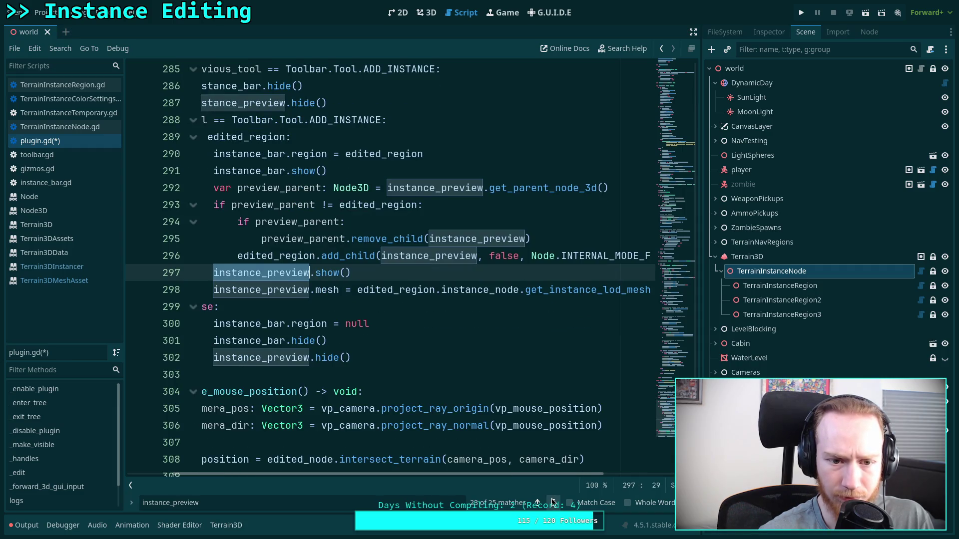
drag(537, 475, 466, 479)
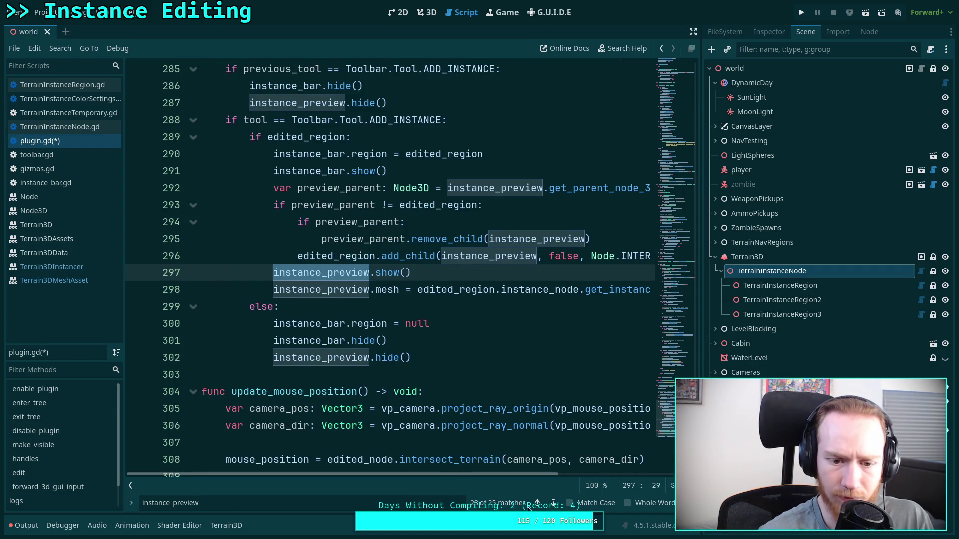
click(552, 502)
click(553, 502)
click(553, 503)
click(553, 502)
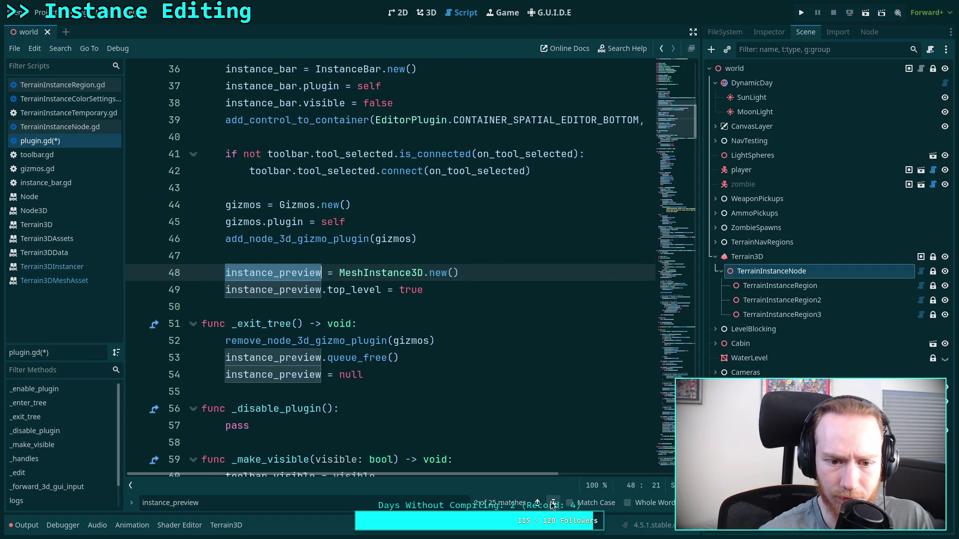
click(553, 502)
click(553, 502)
click(553, 502)
click(553, 502)
click(552, 502)
click(553, 503)
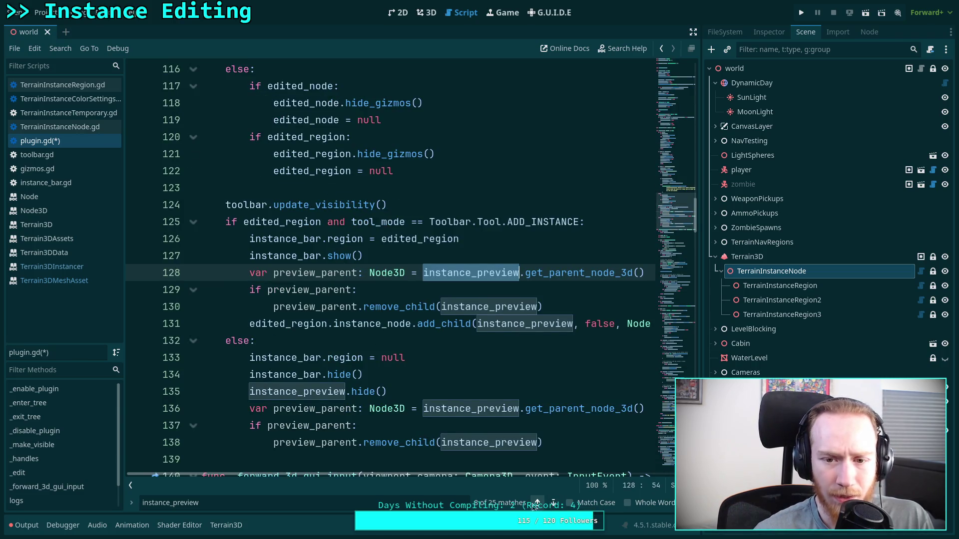
Delete the preview_parent removal block in the else branch
scroll(398, 370, down, 1)
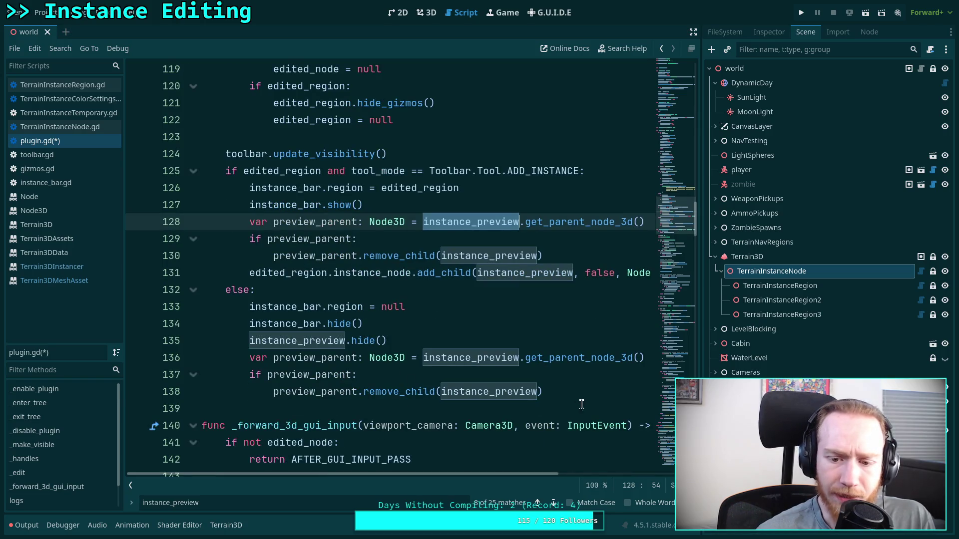
drag(569, 395, 510, 345)
key(BackSpace)
scroll(509, 380, up, 1)
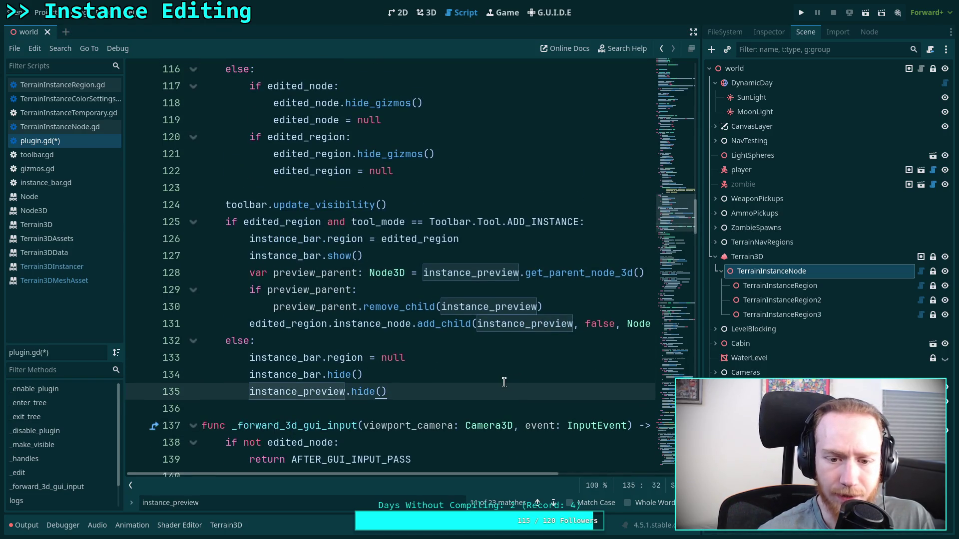
Make line 131 add instance_preview directly under edited_region instead of its instance_node
drag(411, 325, 329, 328)
key(BackSpace)
key(BackSpace)
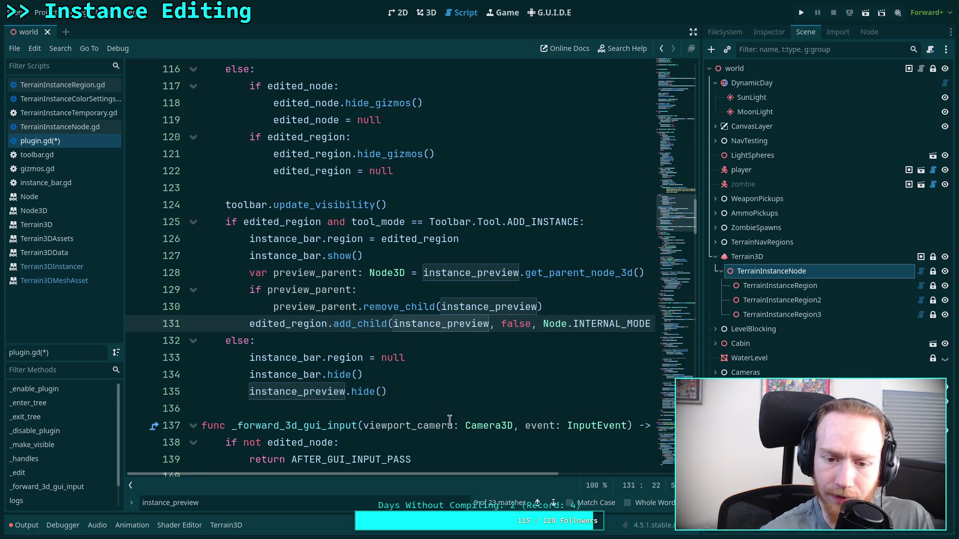
mouse_move(468, 475)
mouse_down()
mouse_move(483, 470)
mouse_move(450, 399)
mouse_up()
scroll(396, 324, up, 4)
scroll(396, 325, up, 4)
scroll(396, 325, down, 8)
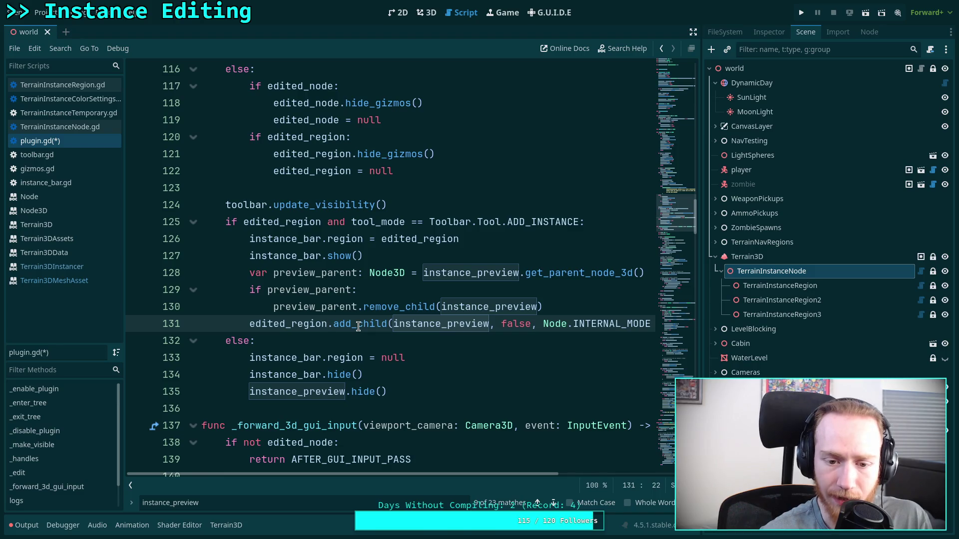
mouse_move(359, 326)
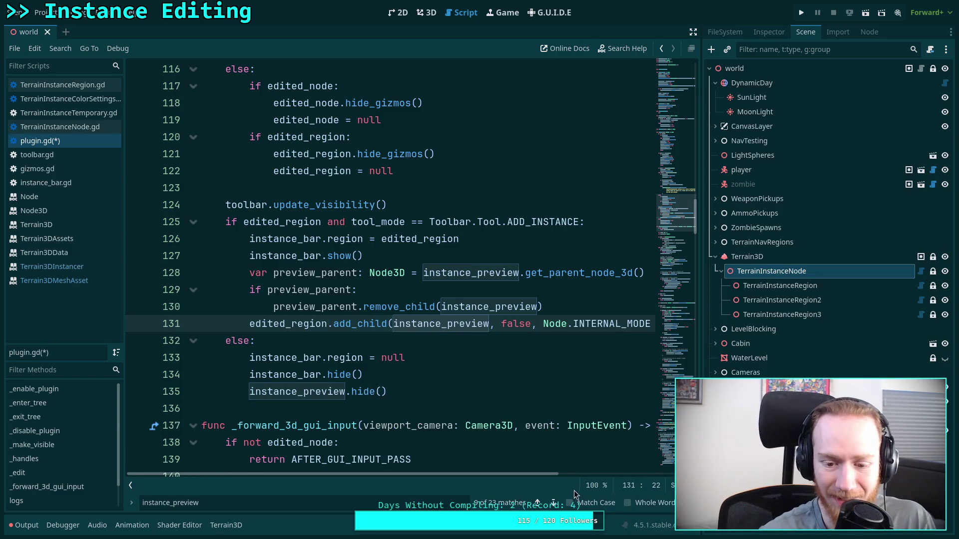
Step through the instance_preview matches in plugin.gd to review the edits
click(555, 503)
click(554, 503)
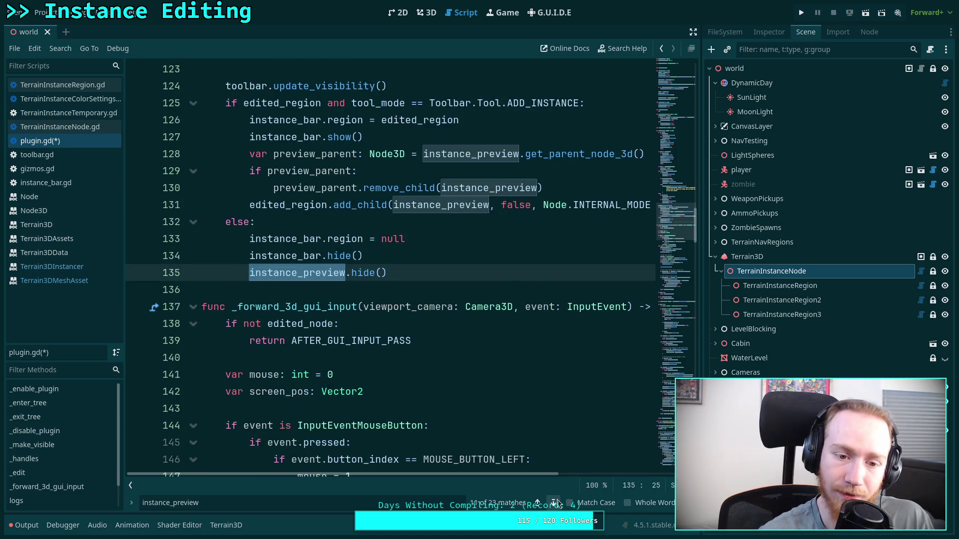
click(554, 503)
click(555, 503)
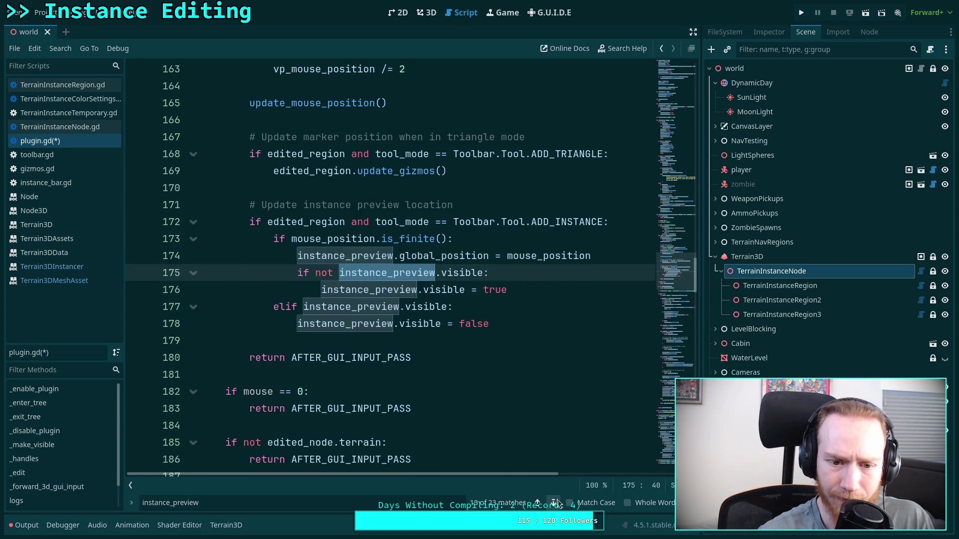
click(554, 503)
click(555, 503)
click(555, 503)
click(554, 503)
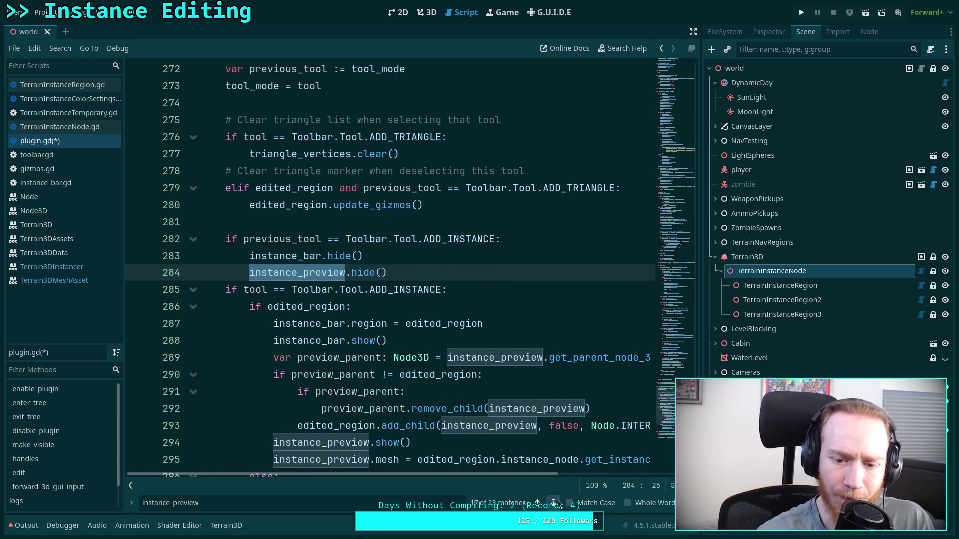
scroll(457, 392, down, 1)
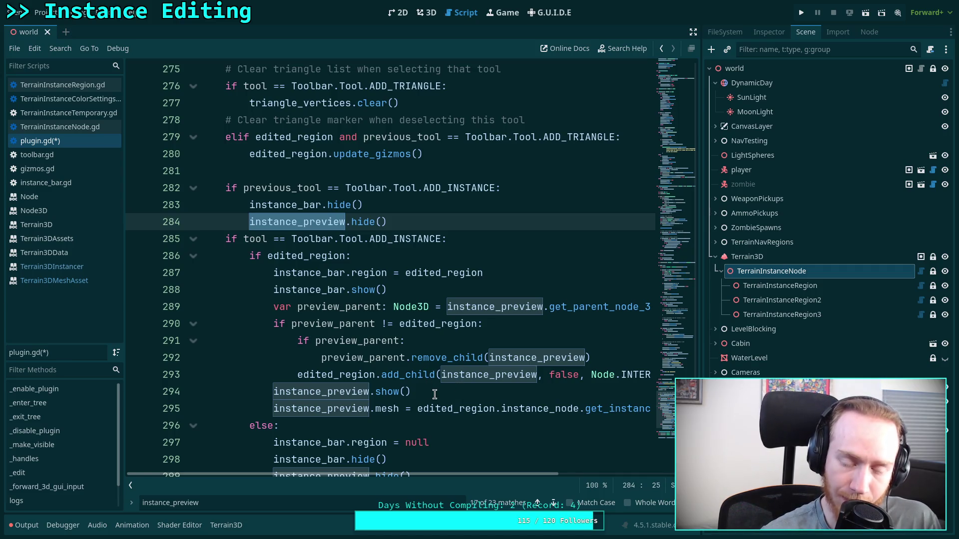
Check the remove_child and add_child documentation and highlight all edited_region occurrences
click(439, 393)
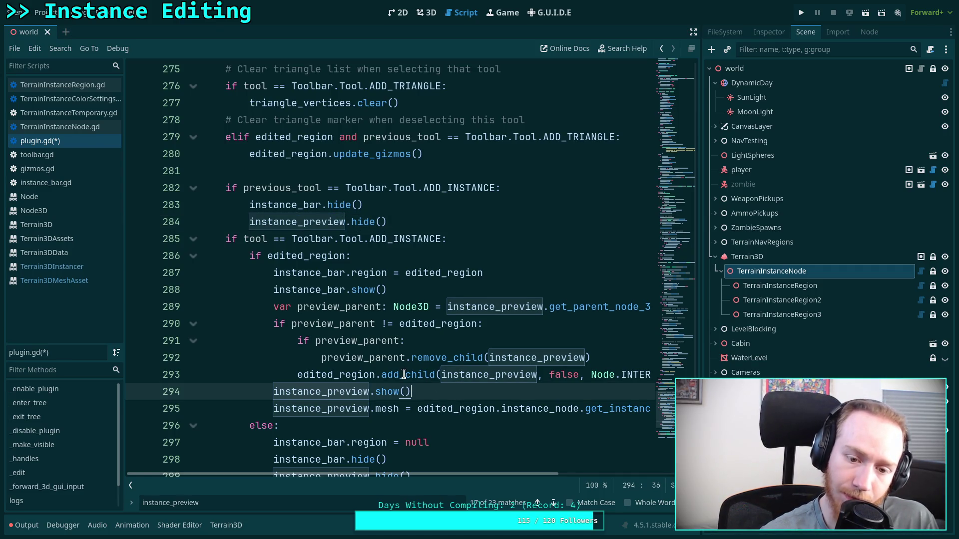
double_click(403, 374)
double_click(434, 358)
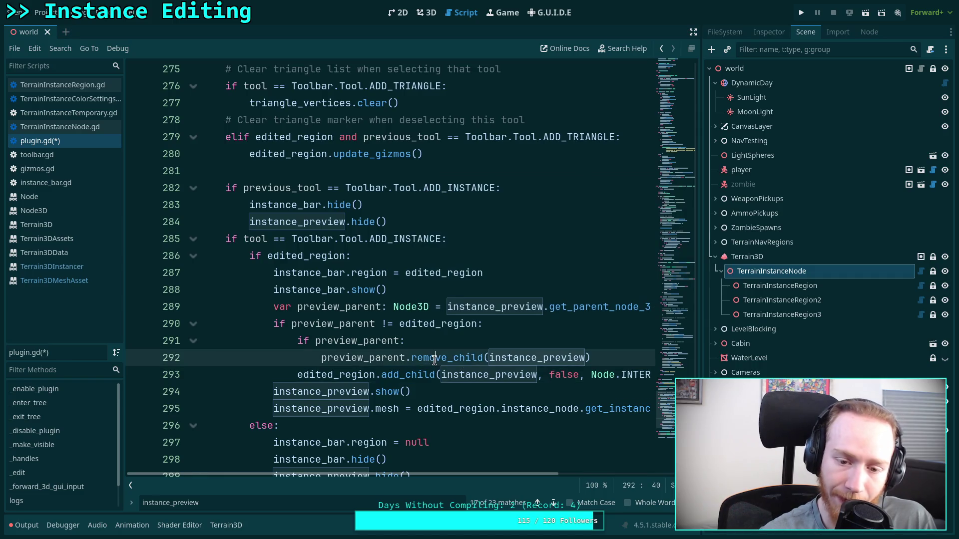
double_click(409, 374)
click(440, 392)
scroll(477, 400, down, 1)
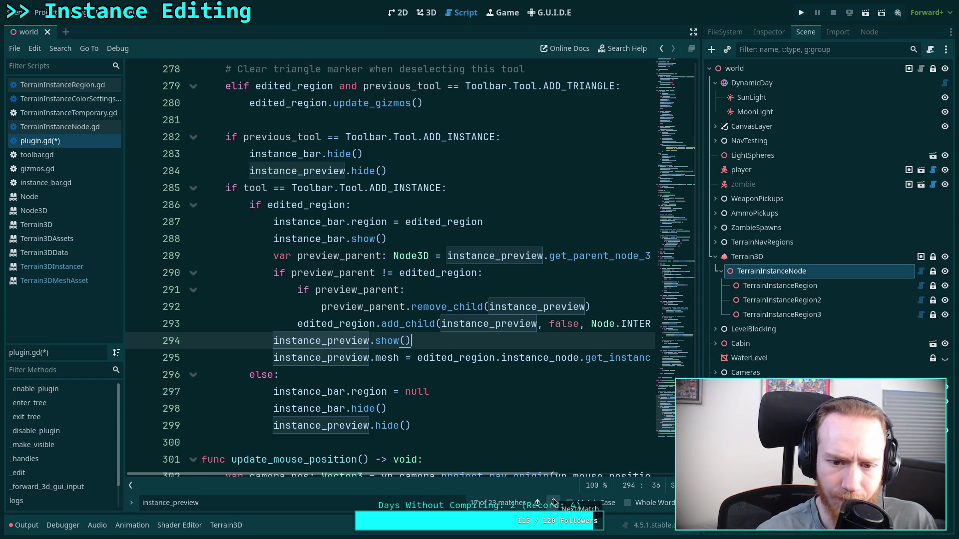
double_click(433, 274)
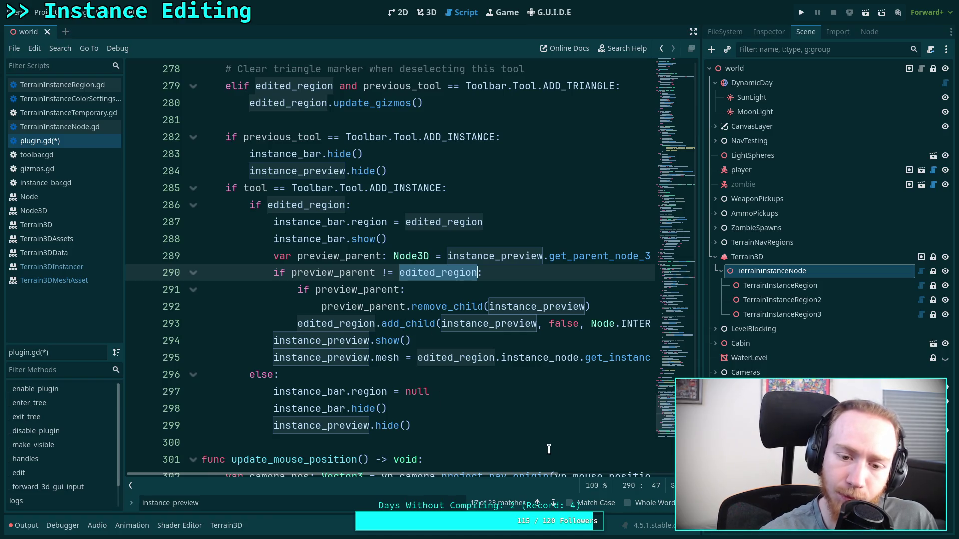
Review the remaining instance_preview matches and save the script and scene with Ctrl+S
click(554, 503)
click(555, 503)
click(554, 504)
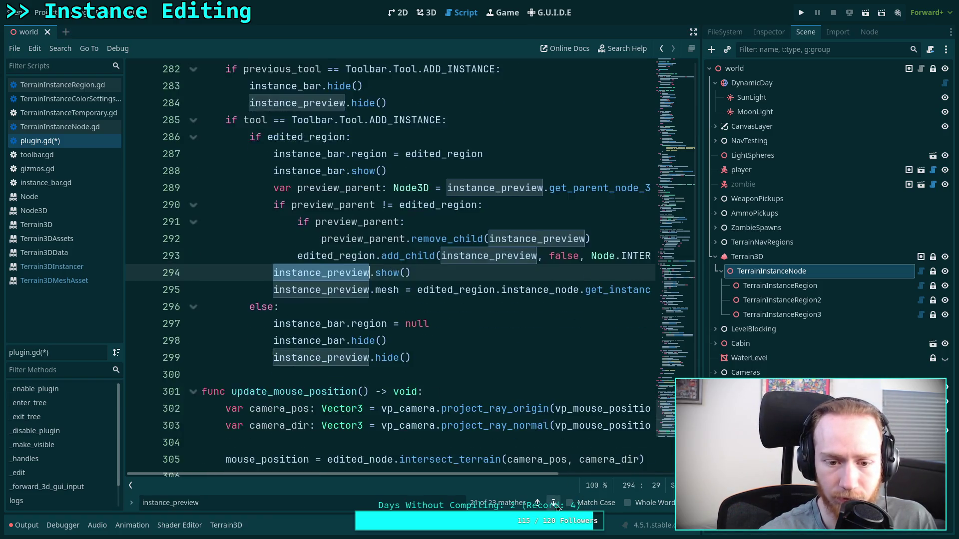
click(554, 503)
click(555, 503)
click(508, 374)
key(ctrl+s)
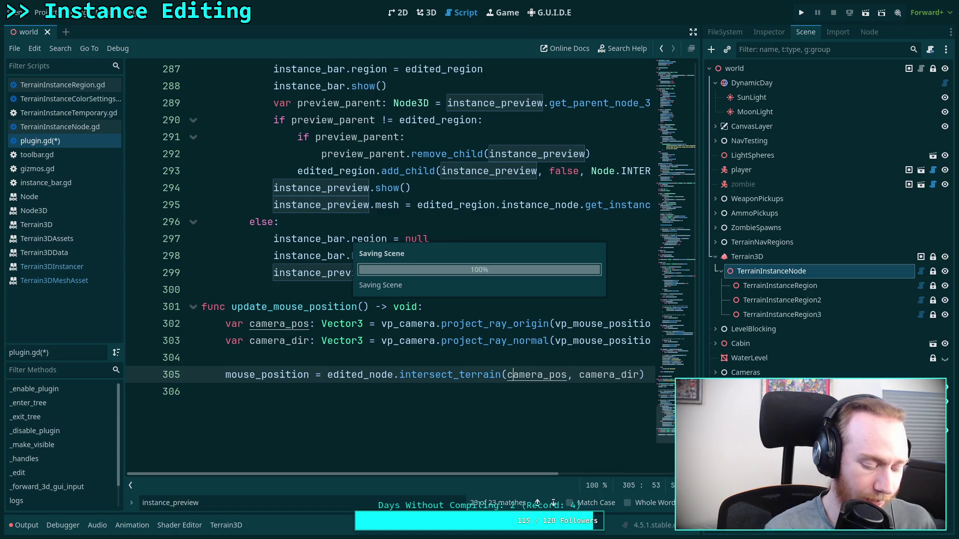
key(super+1)
Run git diff, scroll through the new get_instance_* helper functions, and return to Godot
text(git diff)
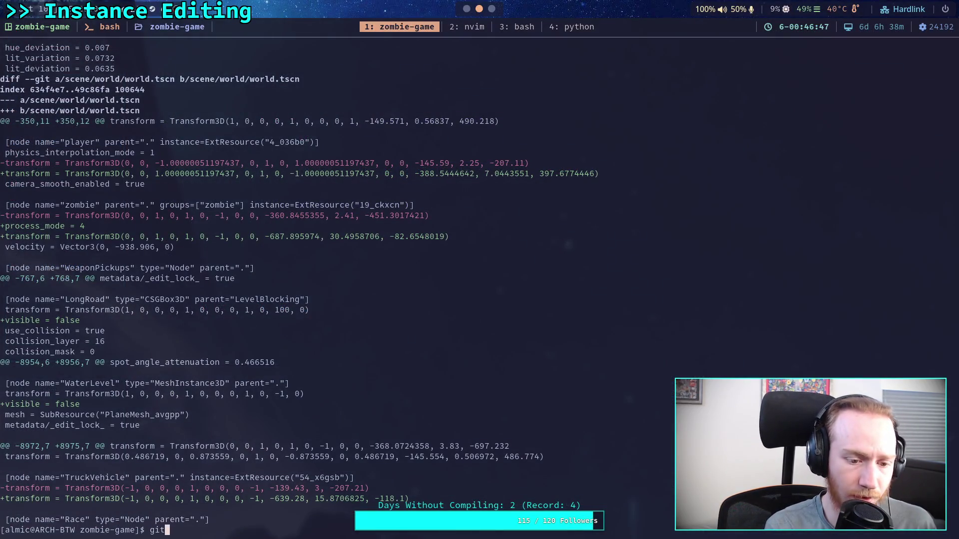
key(Return)
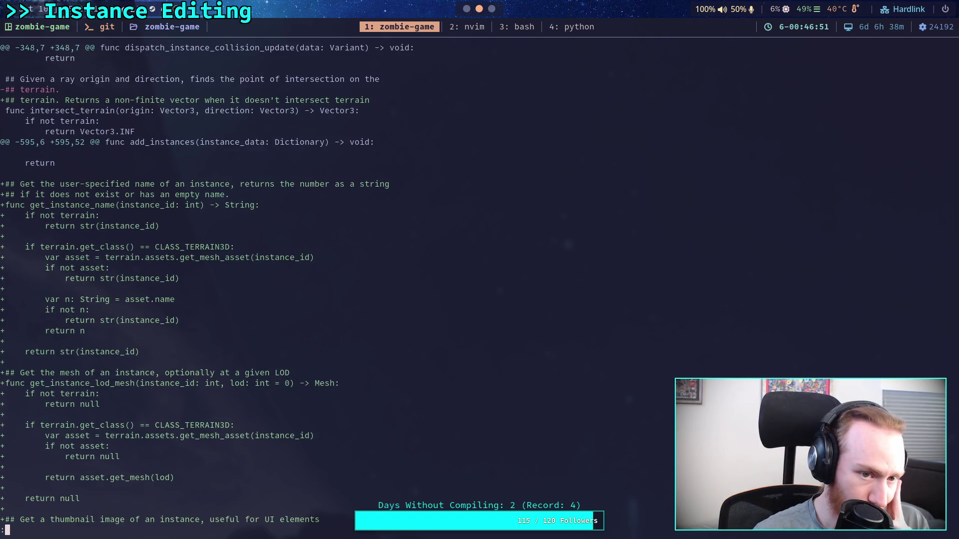
scroll(205, 290, down, 1)
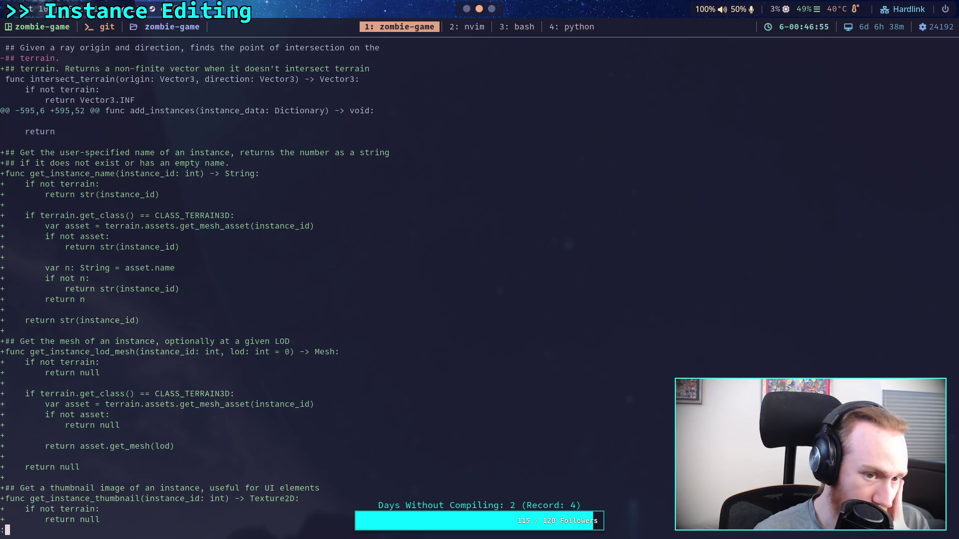
scroll(205, 289, down, 3)
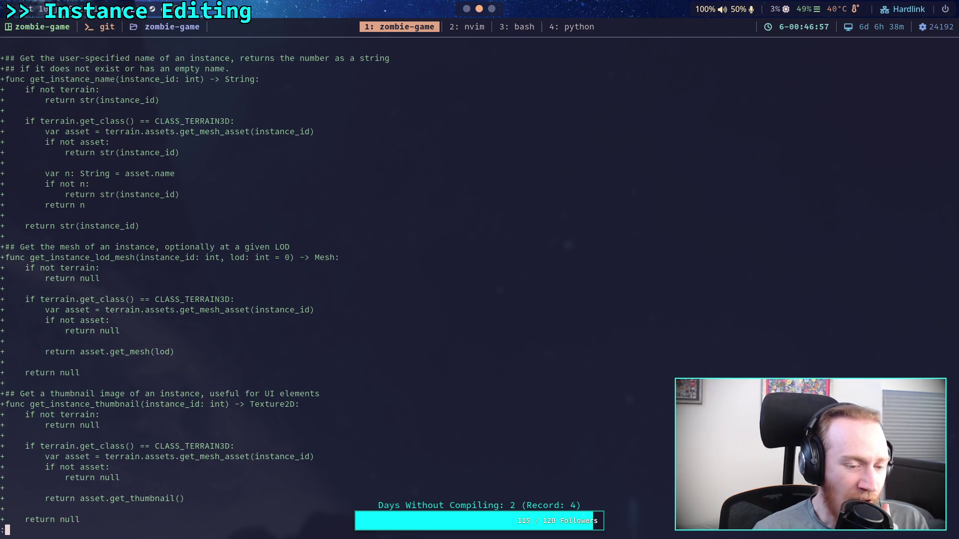
scroll(205, 289, up, 3)
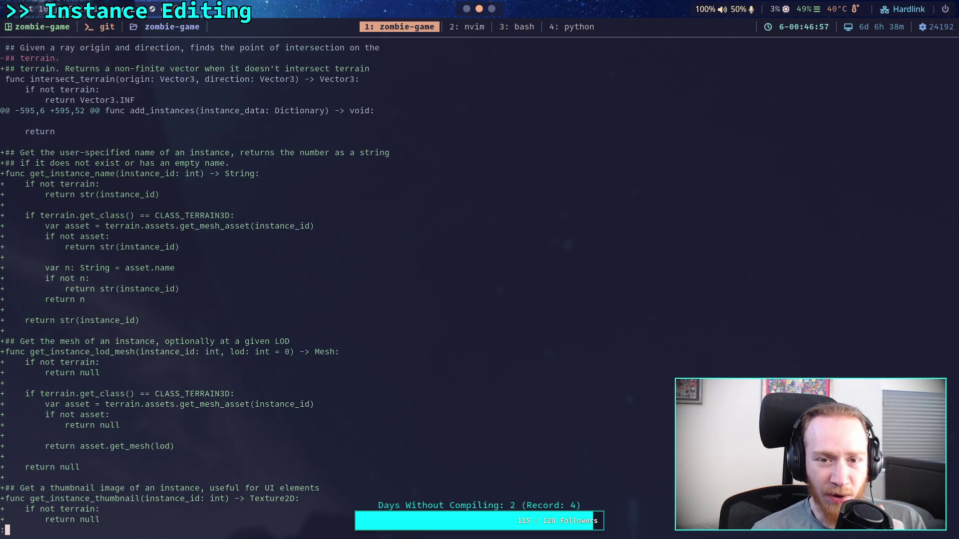
click(466, 9)
click(79, 125)
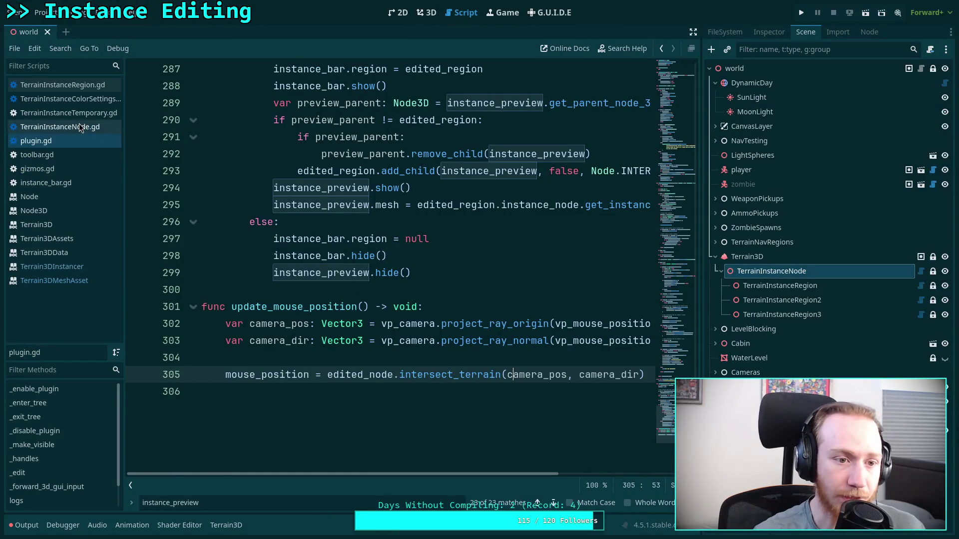
Place a cluster of fifteen tree-trunk instances on the terrain in the 3D view
key(ctrl+F2)
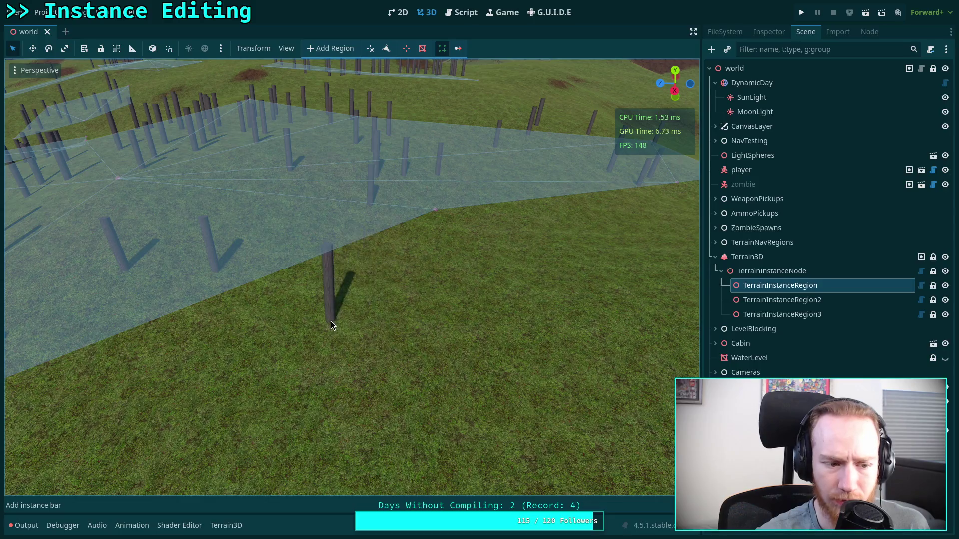
click(352, 312)
click(469, 345)
click(325, 387)
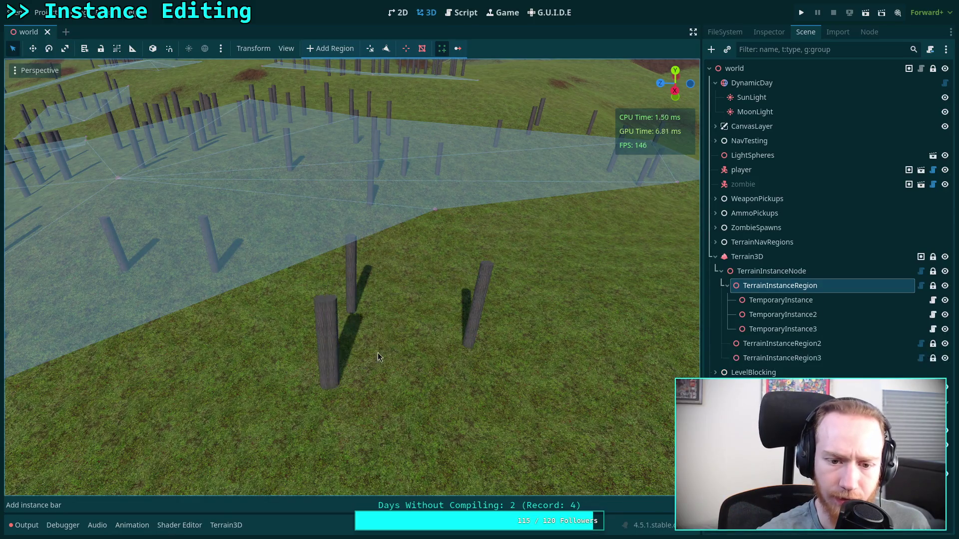
click(407, 308)
click(400, 402)
click(353, 350)
click(427, 347)
click(481, 235)
click(523, 260)
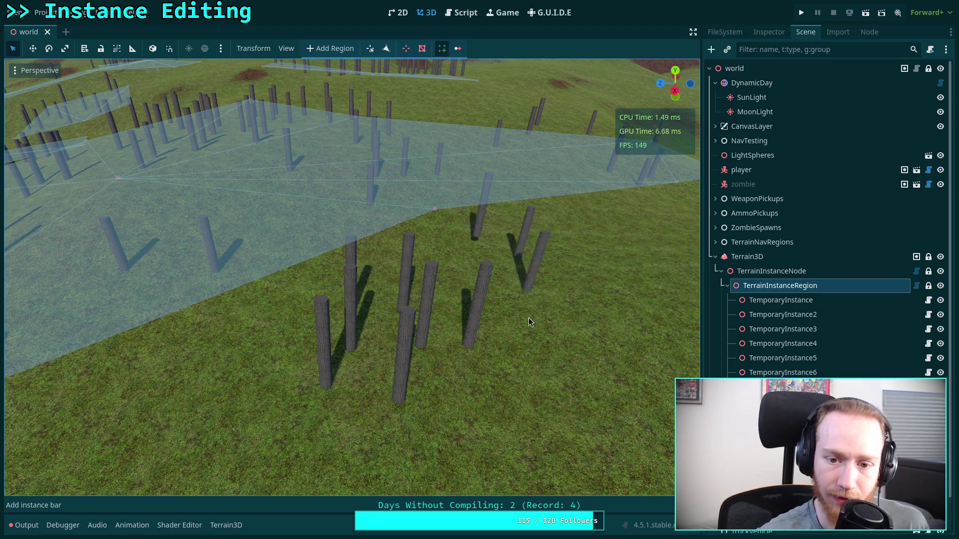
click(548, 327)
click(514, 399)
click(456, 355)
click(446, 275)
click(439, 247)
click(429, 296)
Save the scene, check the Output log for 'Can't add child' errors, and select TerrainInstanceRegion2
key(ctrl+s)
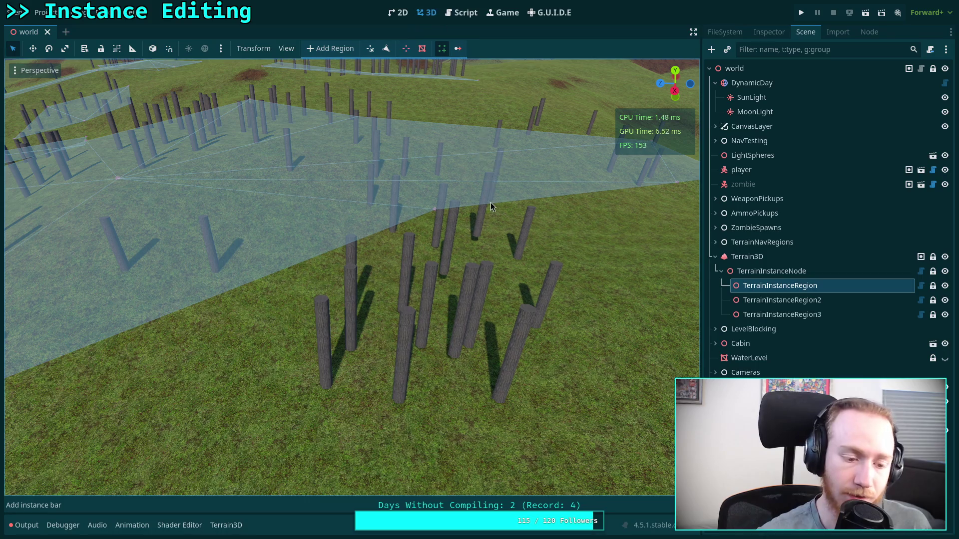
click(24, 525)
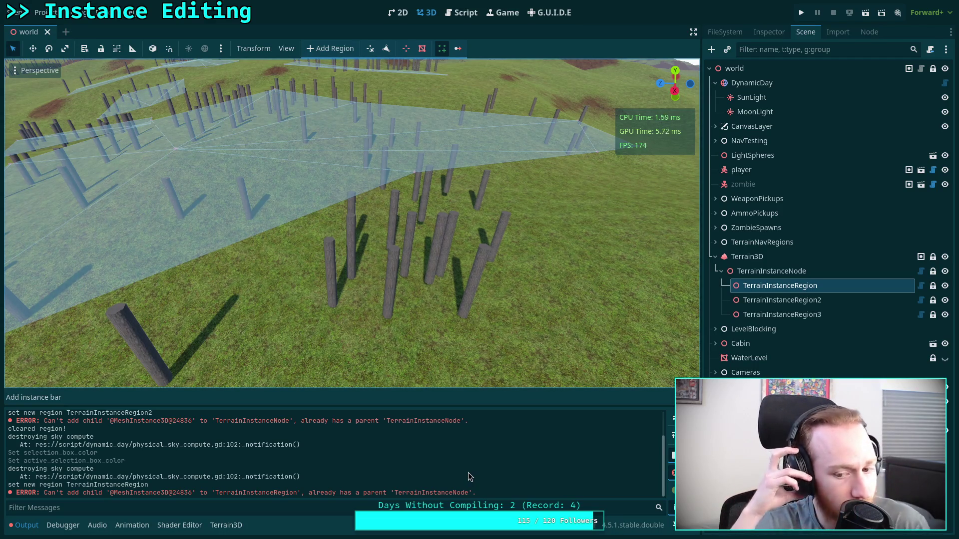
click(781, 299)
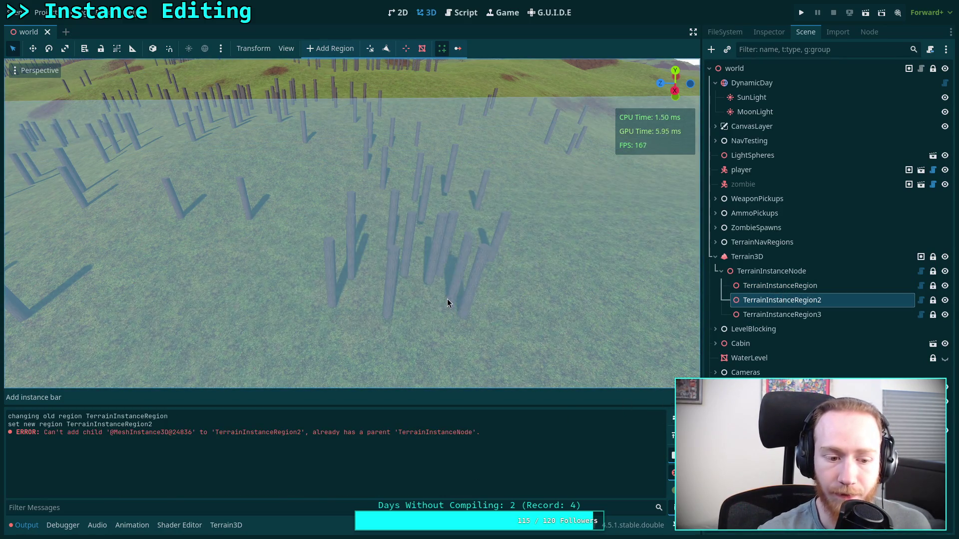
click(446, 16)
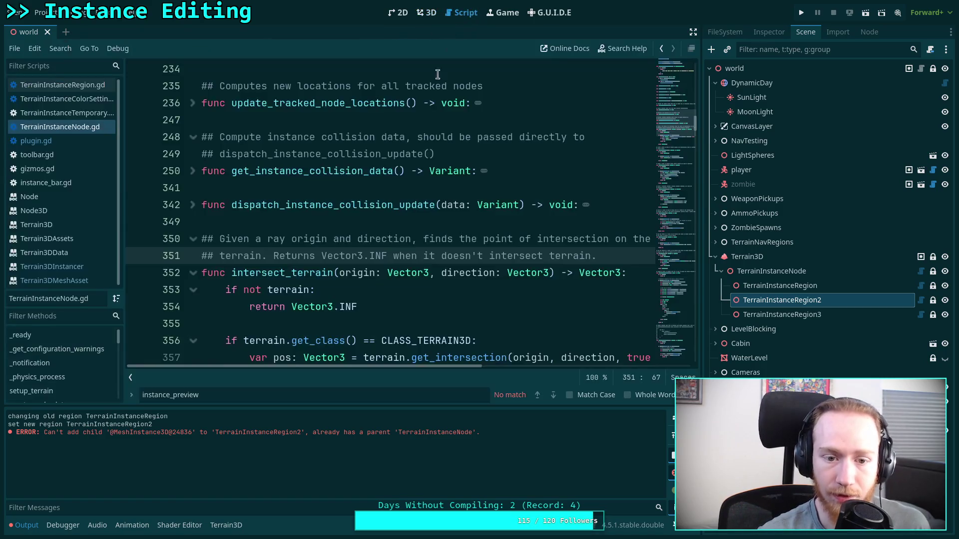
Open TerrainInstanceRegion.gd and plugin.gd, select add_child on line 293, and undo the stray 'g' edit
click(82, 86)
scroll(440, 213, up, 5)
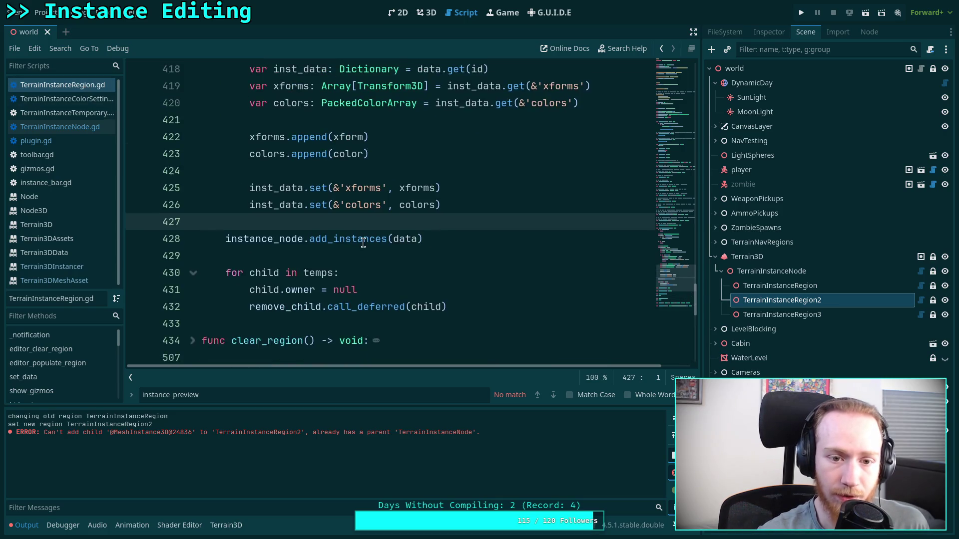
click(67, 142)
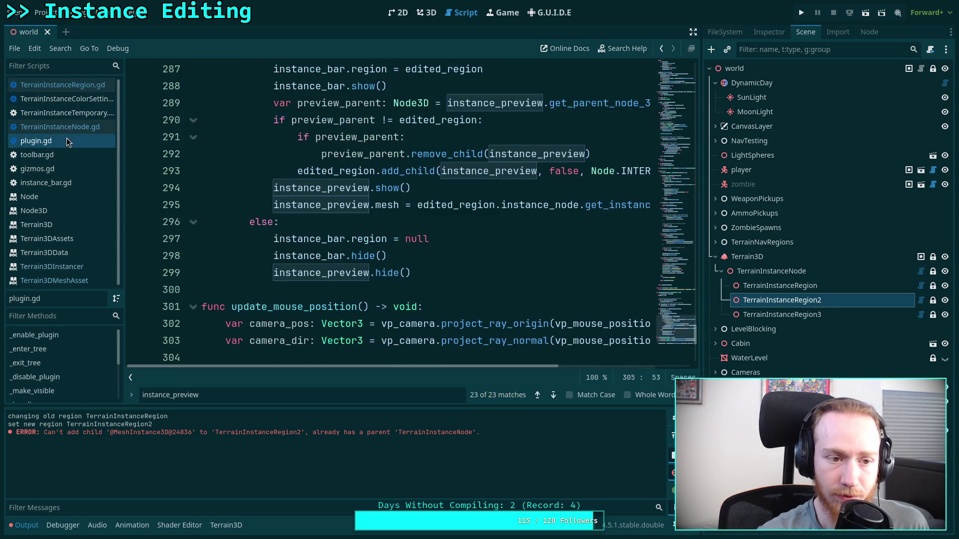
scroll(402, 235, up, 1)
click(400, 222)
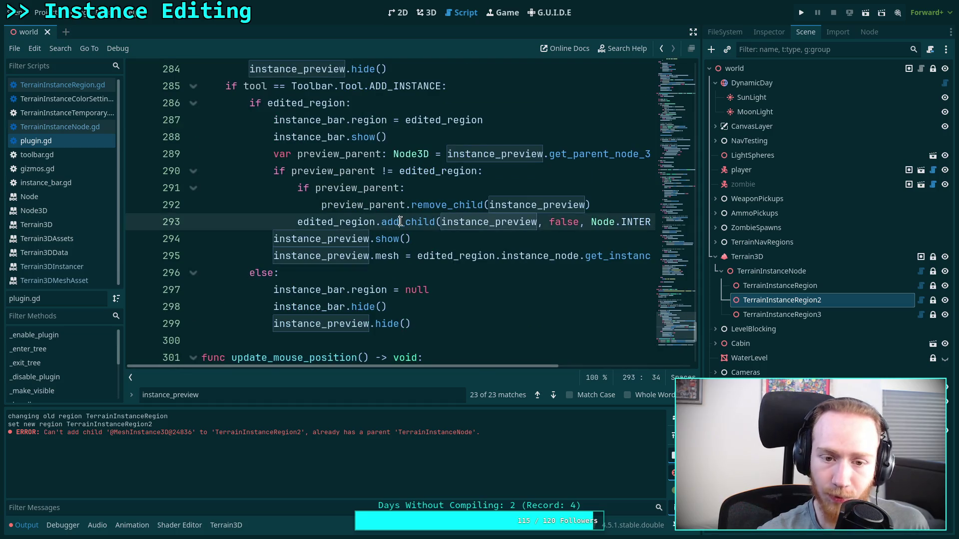
double_click(400, 222)
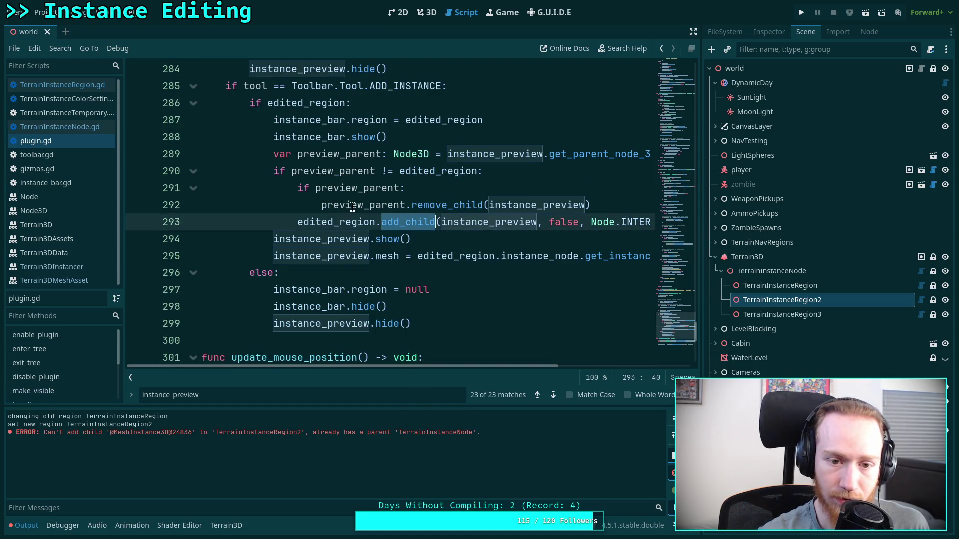
click(352, 206)
double_click(409, 224)
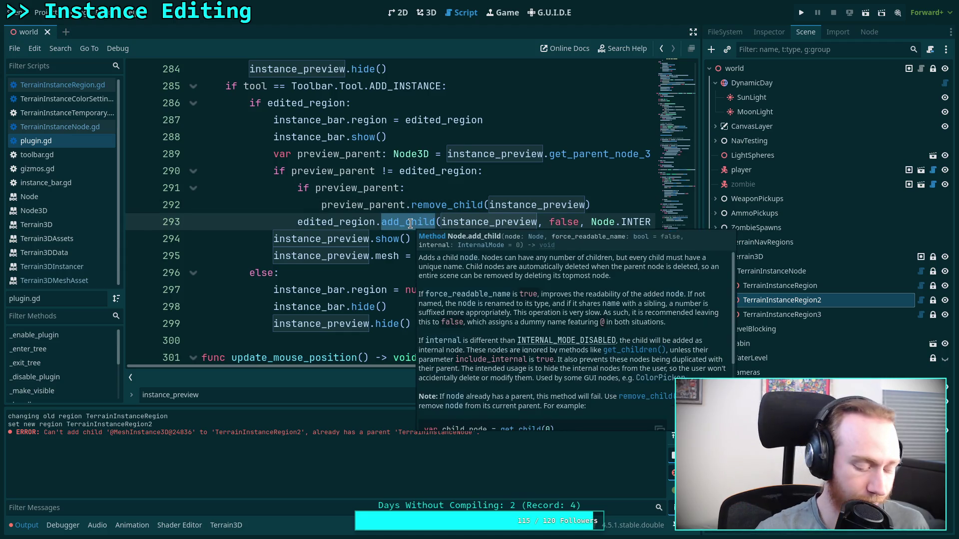
text(g)
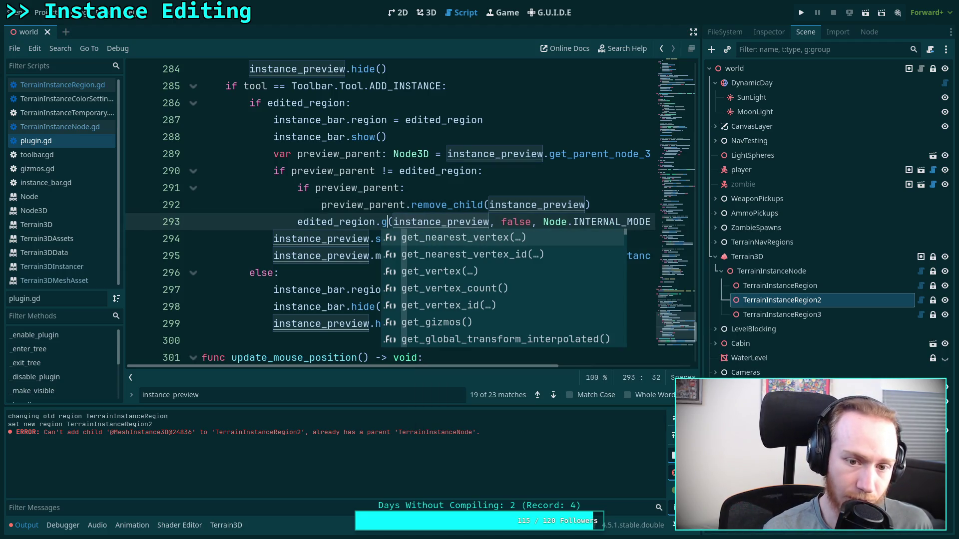
key(ctrl+z)
Search plugin.gd for add_child and cycle through matches on lines 131, 256, 293, back to 131
key(ctrl+f)
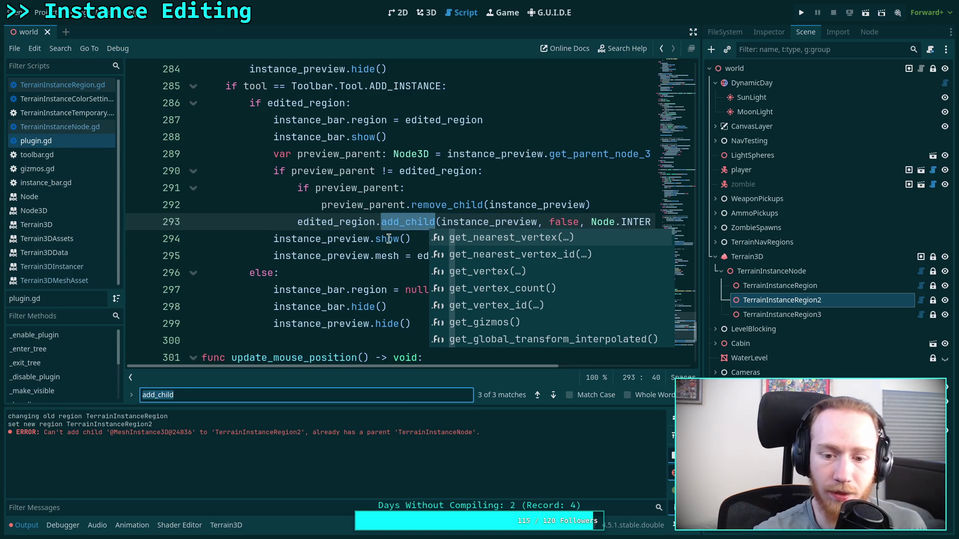
click(553, 394)
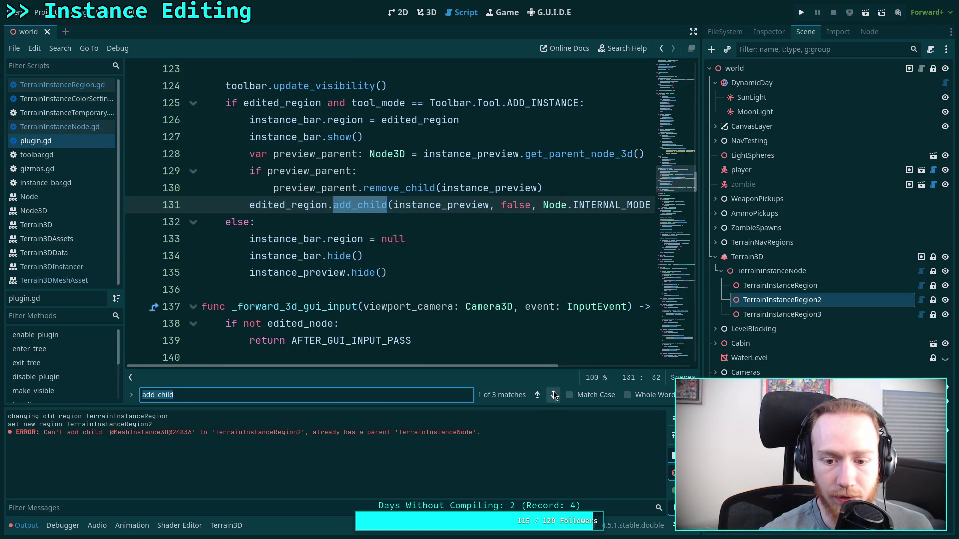
click(553, 394)
scroll(387, 297, up, 1)
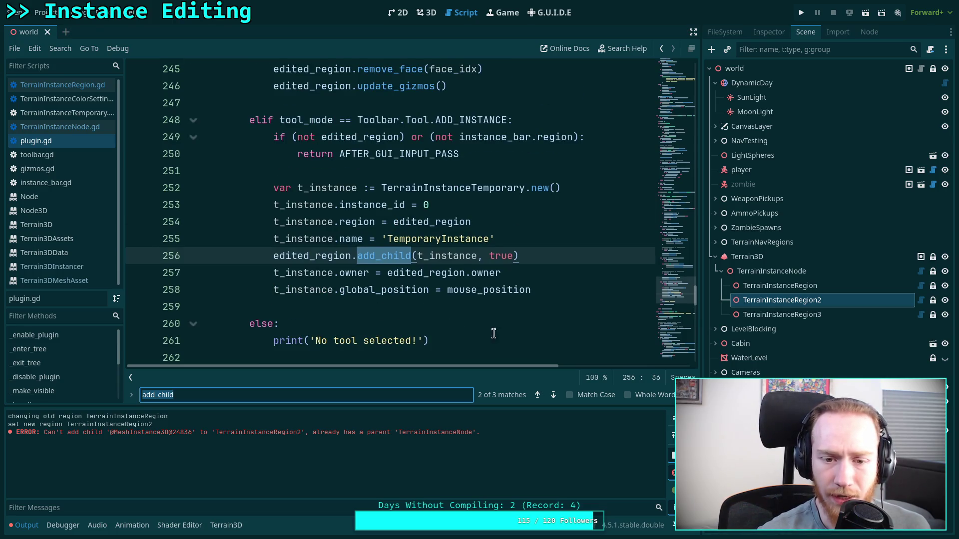
click(553, 395)
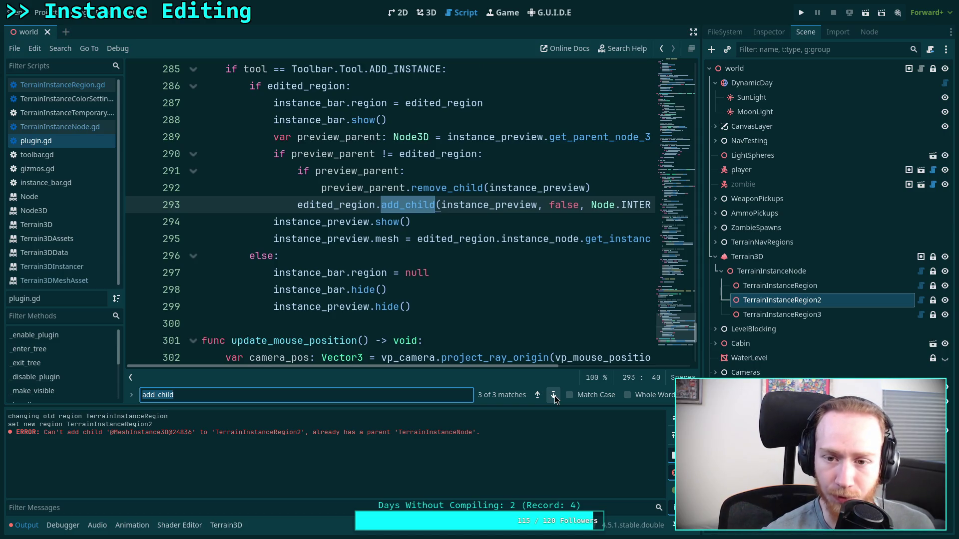
mouse_move(511, 367)
mouse_down()
mouse_move(574, 370)
mouse_move(515, 365)
mouse_move(524, 376)
mouse_up()
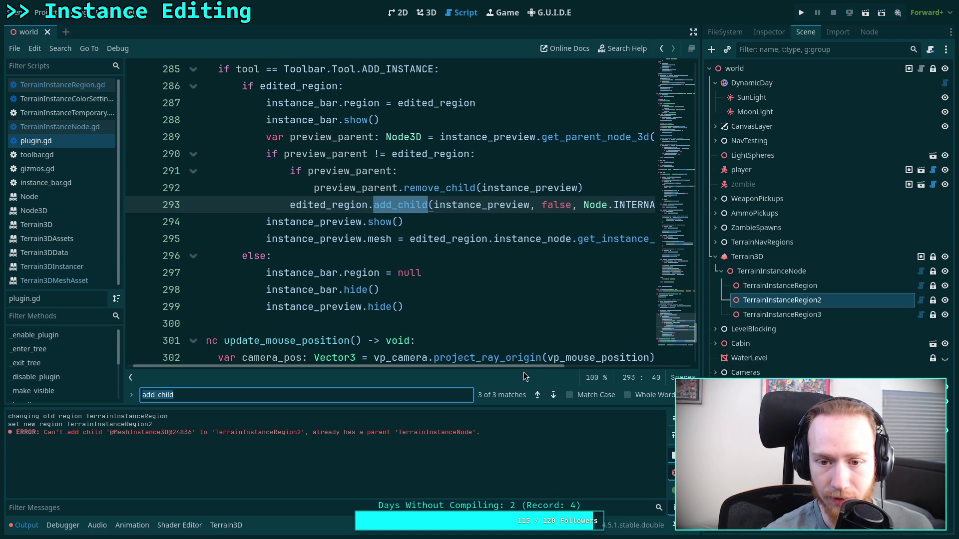
click(553, 395)
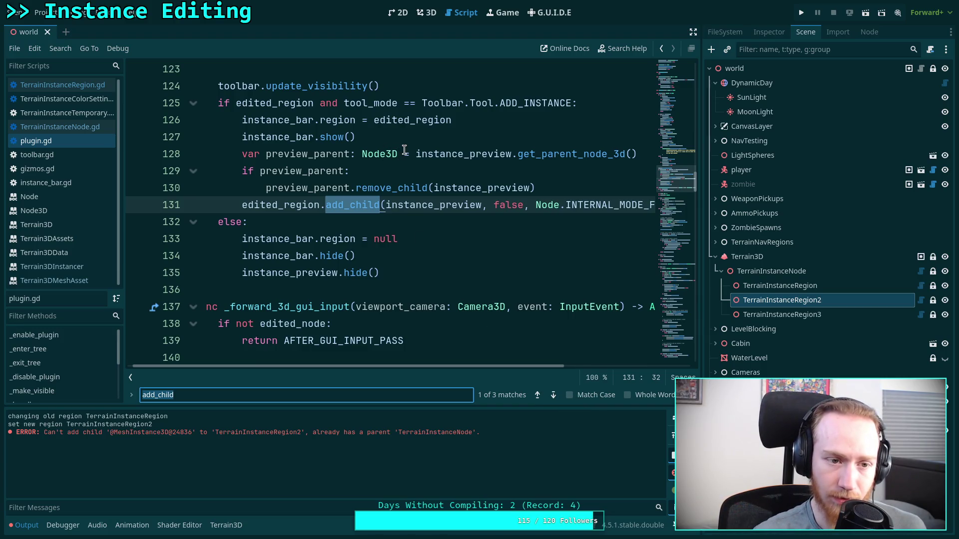
Check Project Settings from the 3D view, close it, and reload the current project
click(426, 12)
click(44, 12)
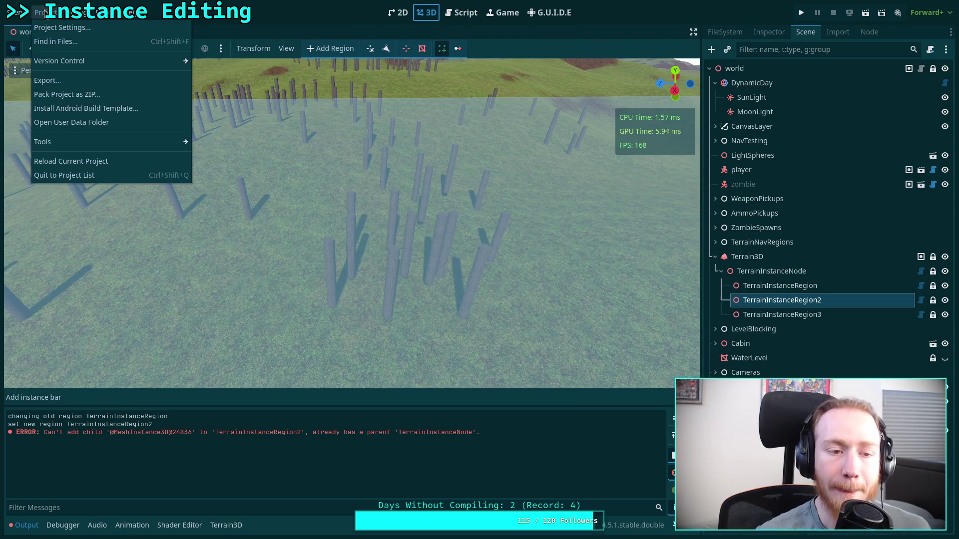
click(114, 28)
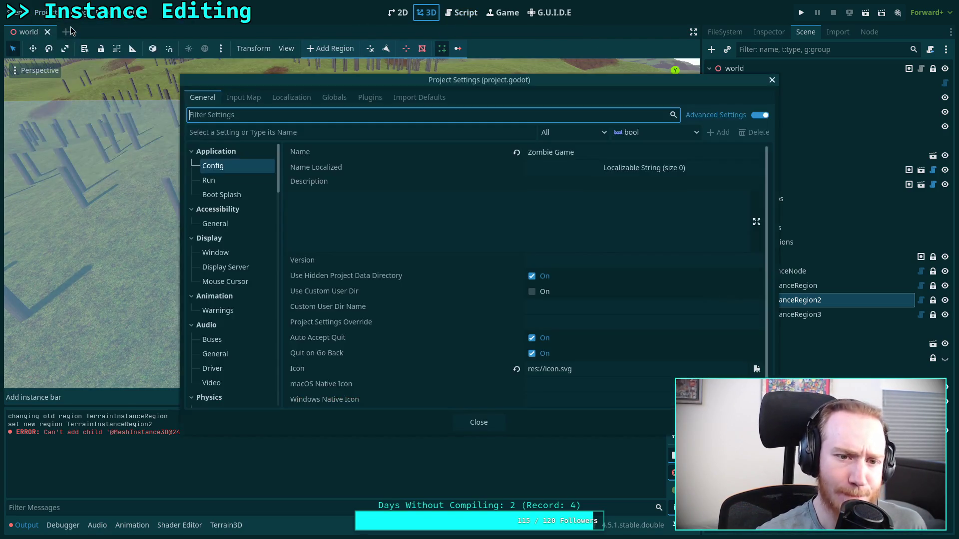
click(478, 422)
click(40, 12)
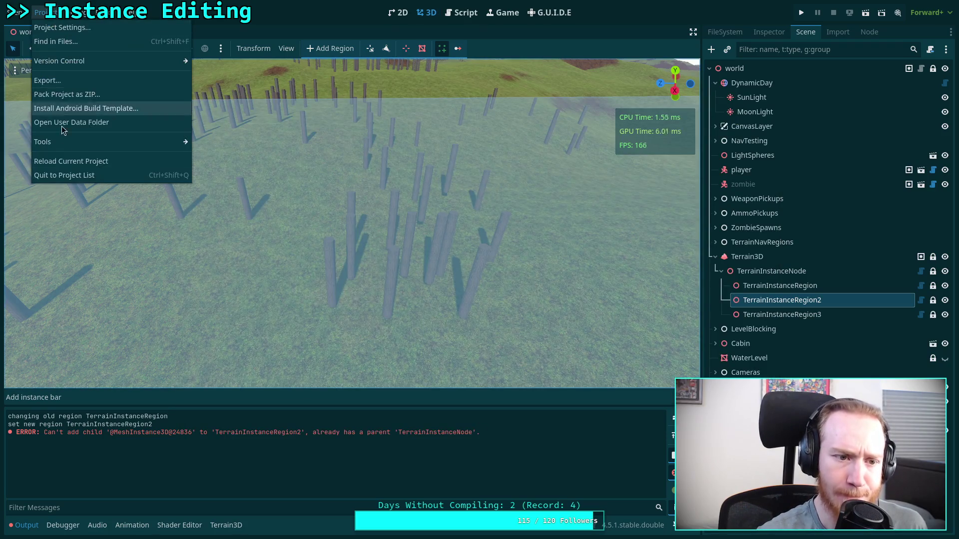
click(69, 163)
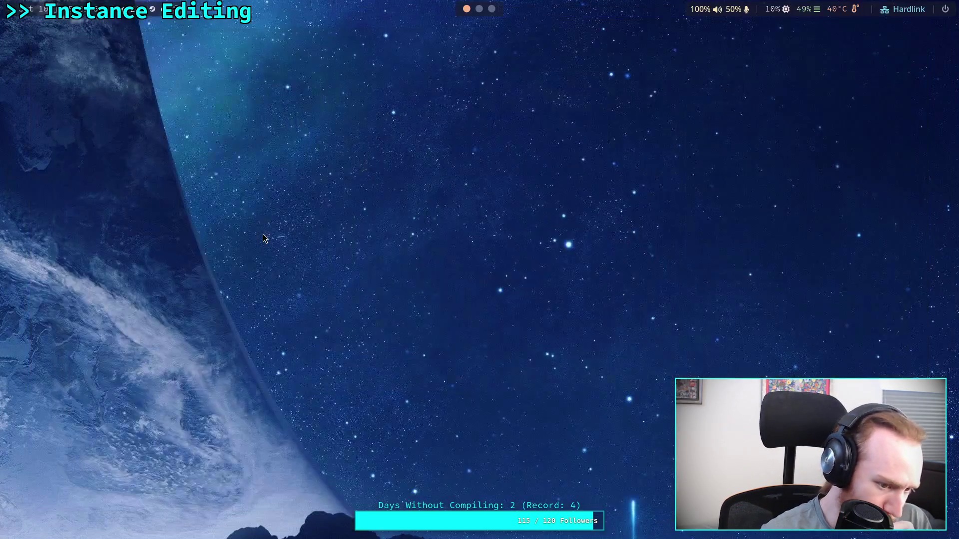
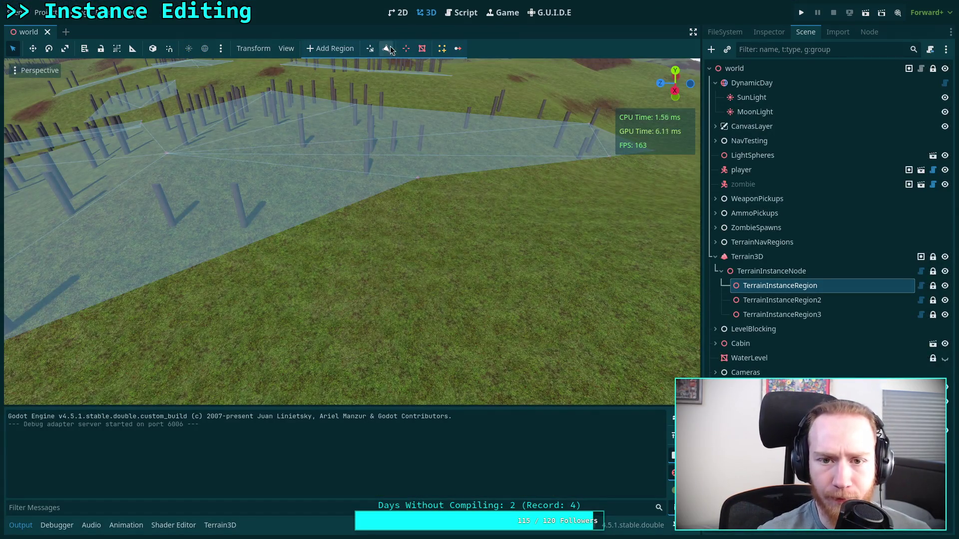
Place six test poles on the terrain with the Add Instance tool
click(442, 48)
drag(417, 276, 344, 267)
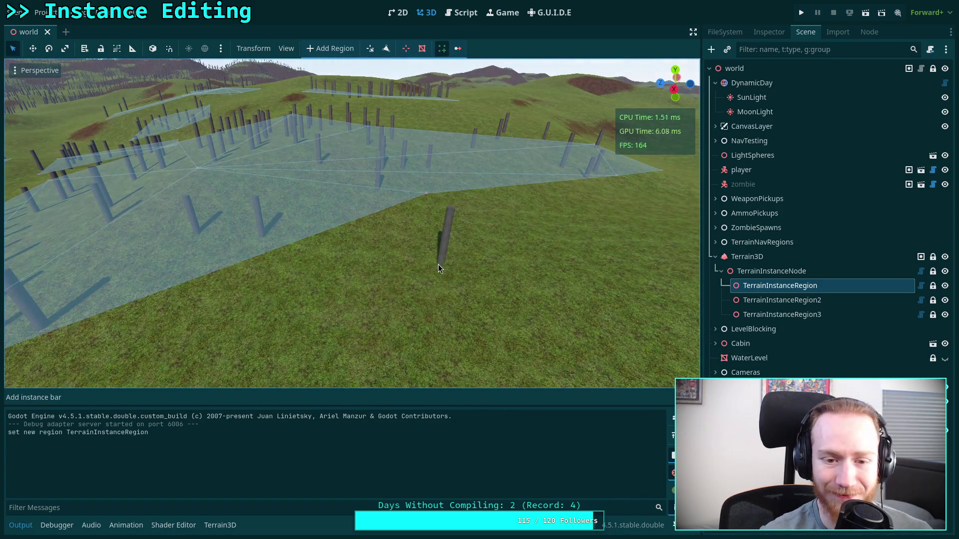
click(389, 263)
click(331, 291)
click(427, 287)
click(371, 265)
click(383, 322)
click(418, 268)
Save the world scene and switch editing to TerrainInstanceRegion3
key(ctrl+s)
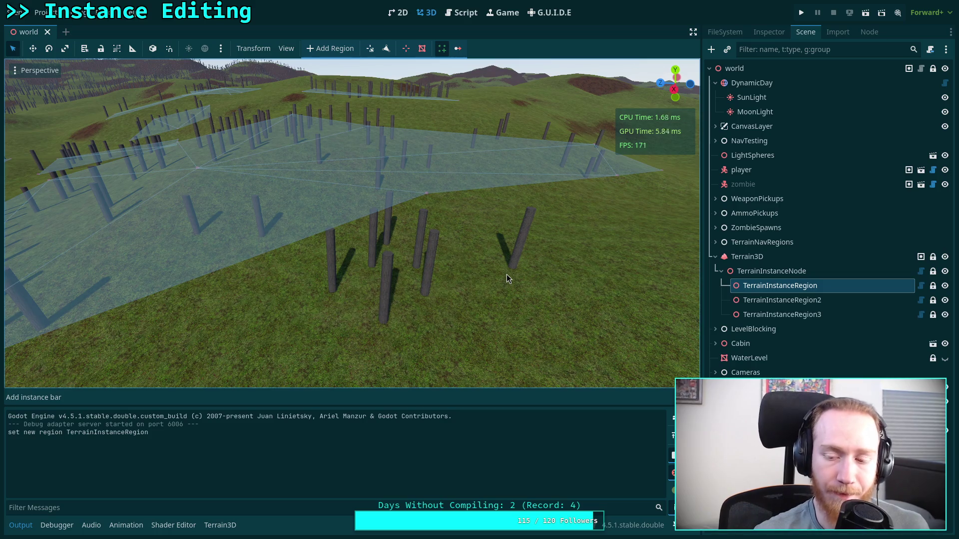
scroll(469, 279, up, 3)
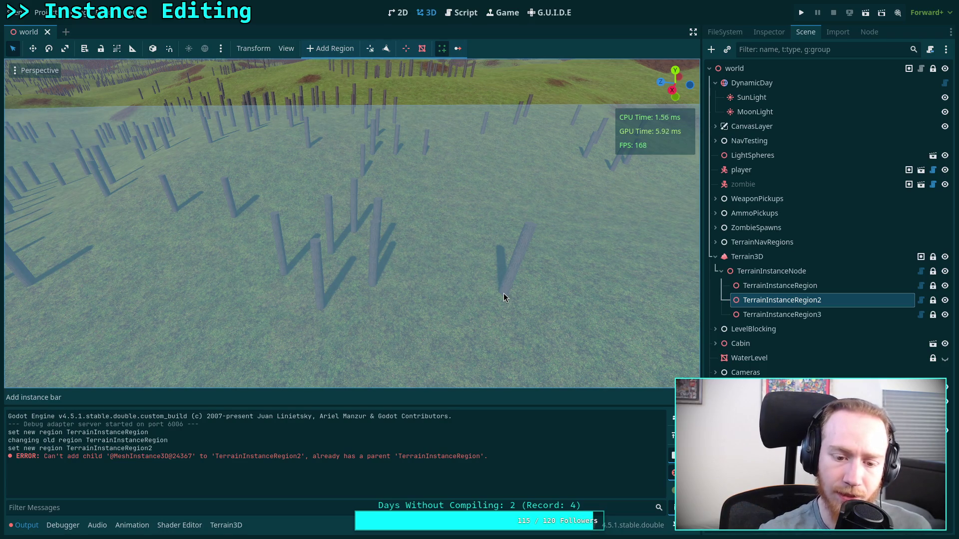
click(773, 317)
In plugin.gd, highlight the remove_child and add_child calls on lines 130–131
click(461, 12)
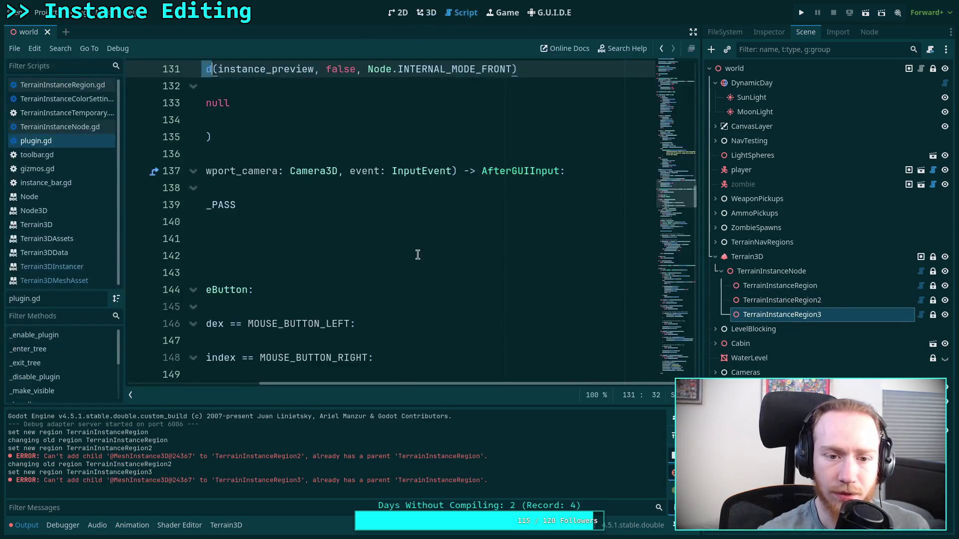
drag(406, 383, 274, 383)
scroll(357, 221, up, 3)
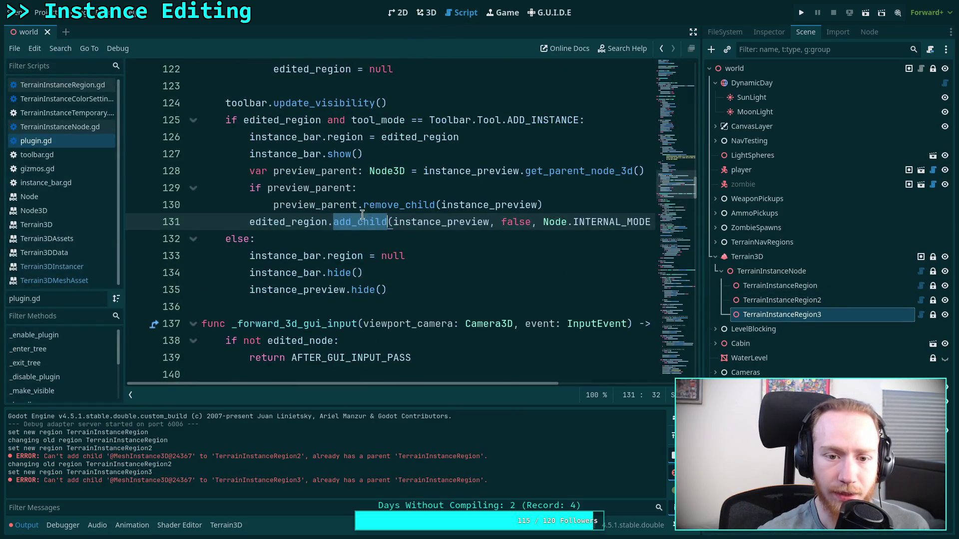
double_click(399, 205)
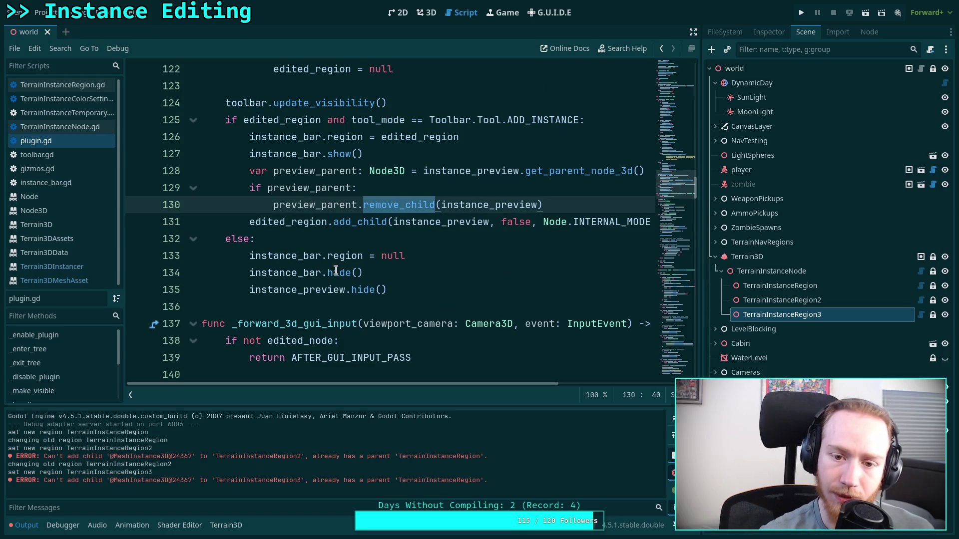
scroll(336, 270, up, 1)
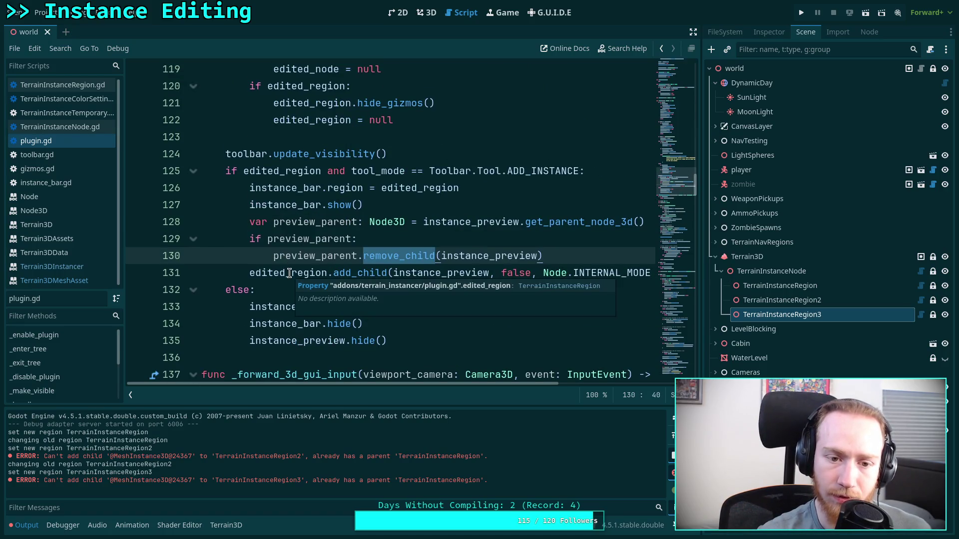
double_click(370, 272)
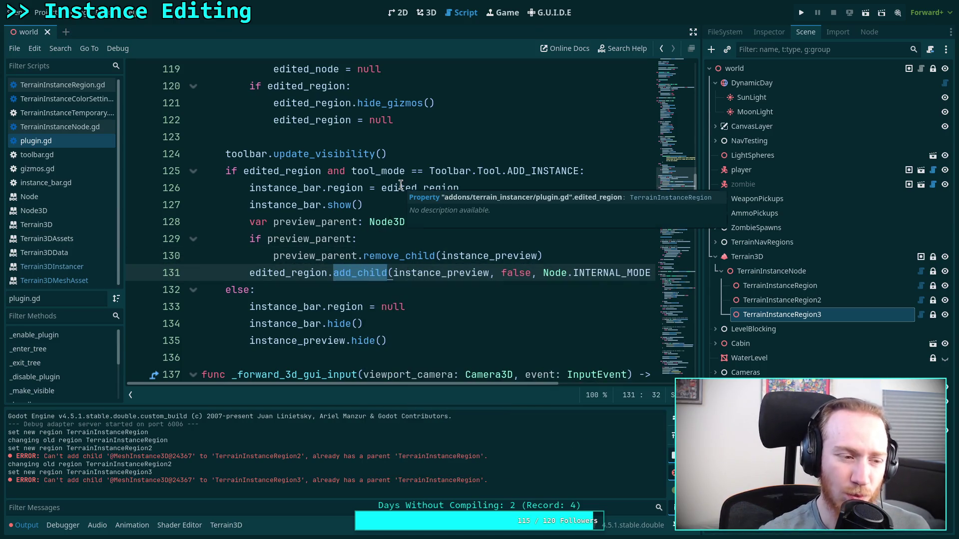
Search for add_child, reach the third match and highlight preview_parent, remove_child and add_child on lines 290–293
key(ctrl+f)
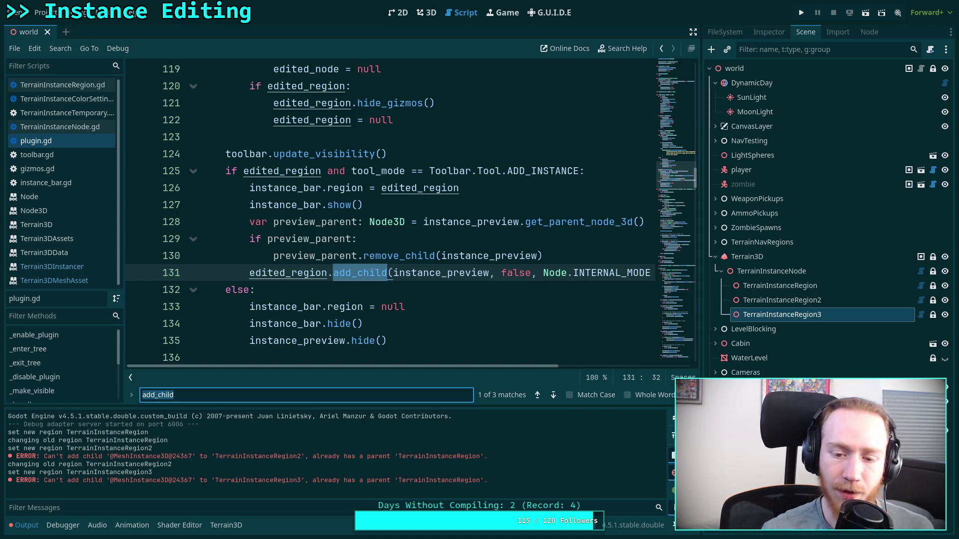
click(554, 395)
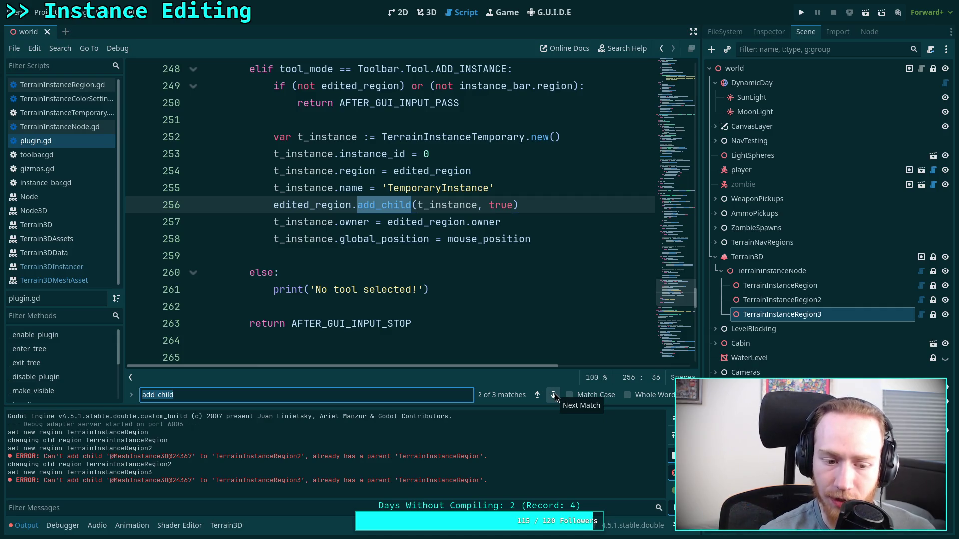
click(554, 394)
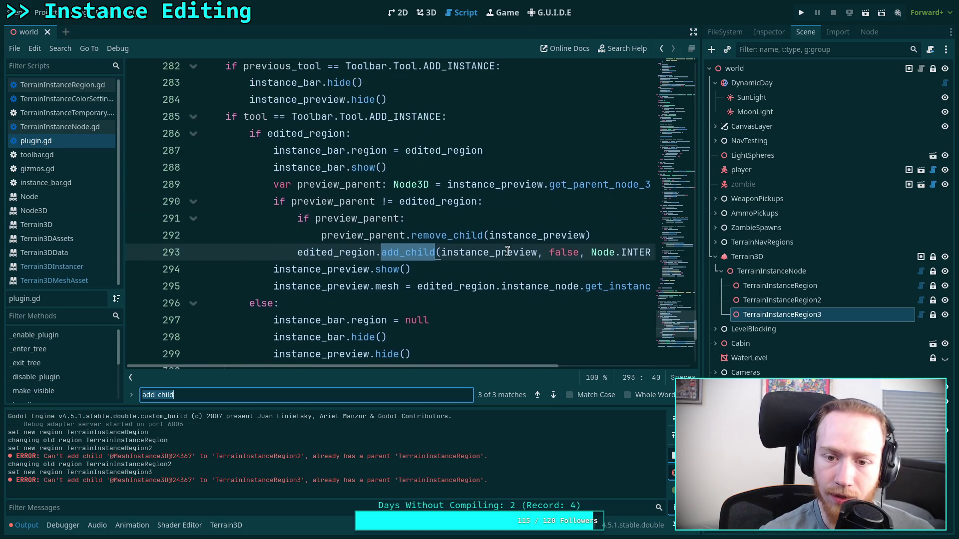
mouse_move(469, 257)
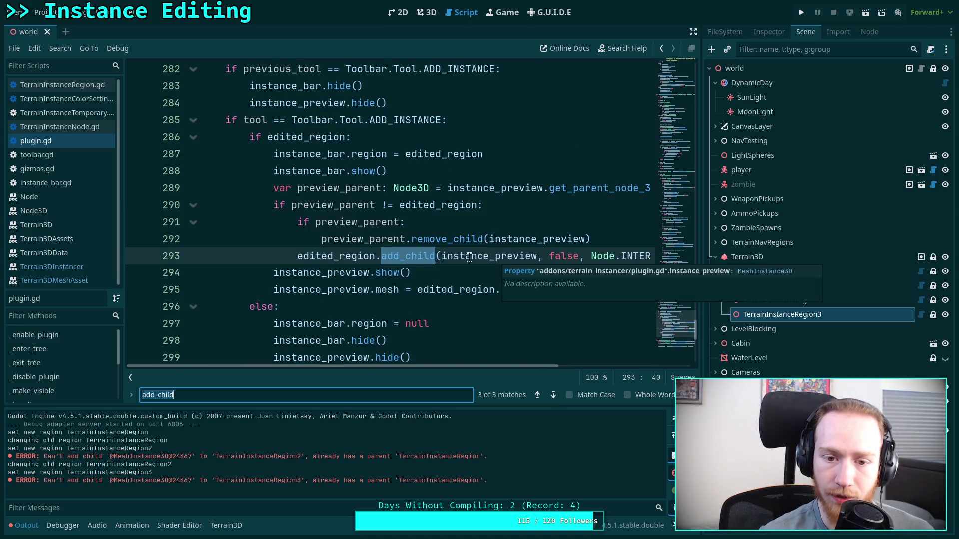
double_click(320, 205)
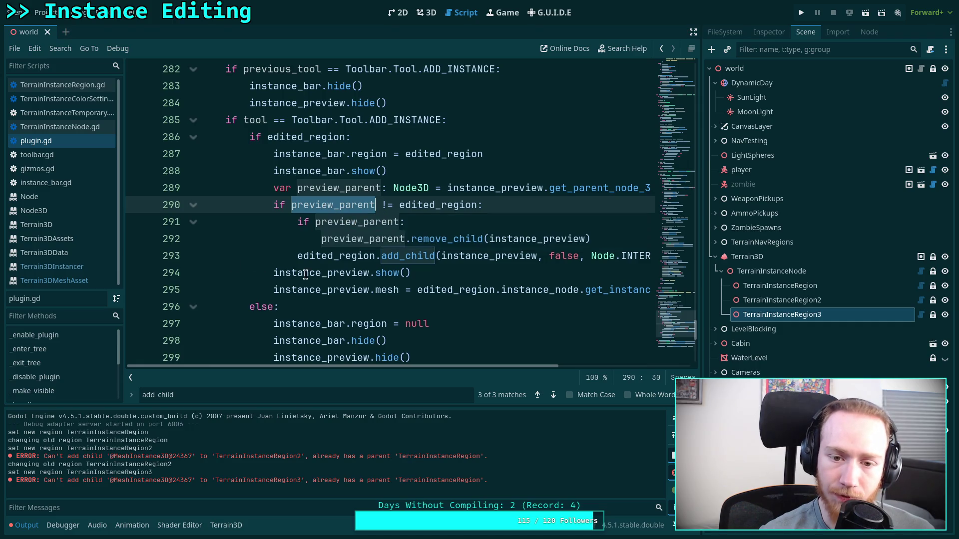
double_click(348, 220)
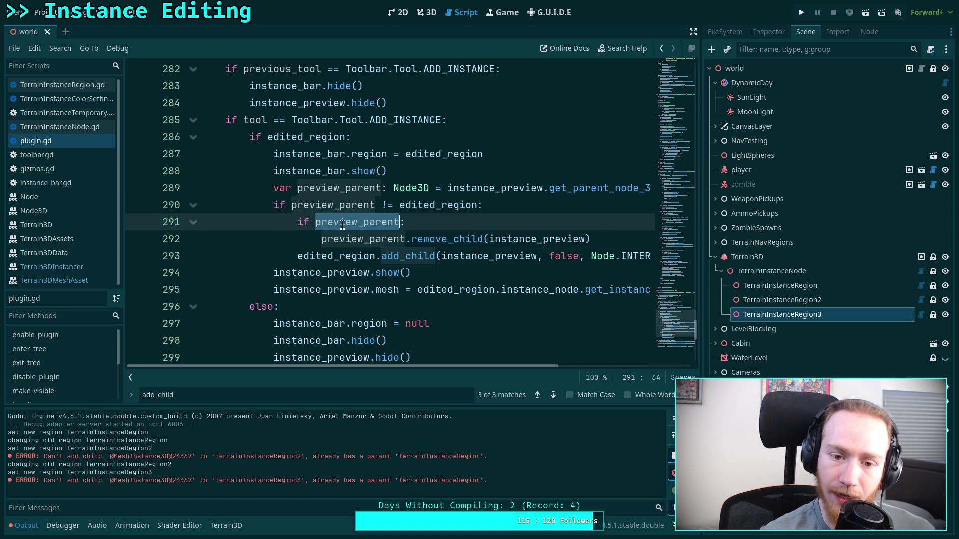
double_click(433, 243)
double_click(403, 255)
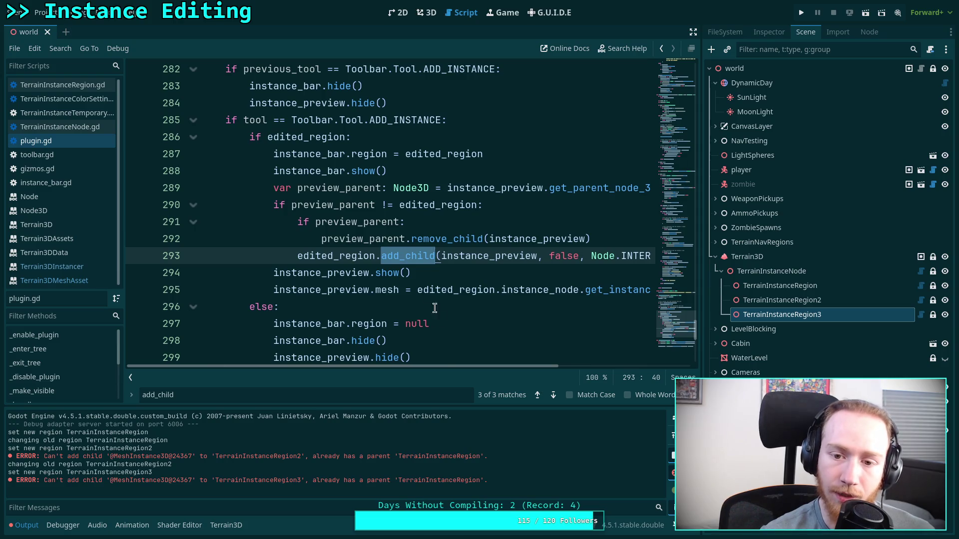
Cycle back to the first add_child match in plugin.gd
mouse_move(415, 364)
mouse_down()
mouse_move(439, 363)
mouse_move(406, 364)
mouse_up()
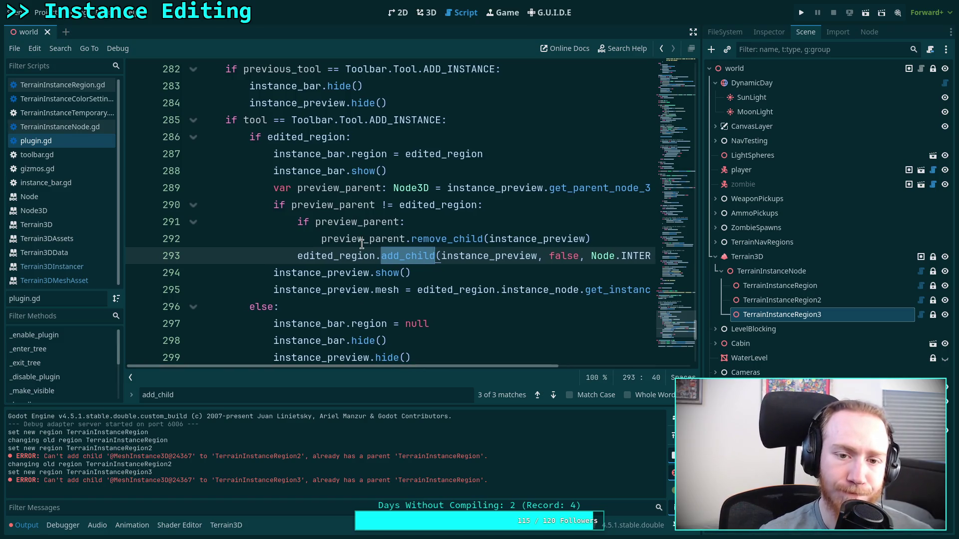
mouse_move(362, 245)
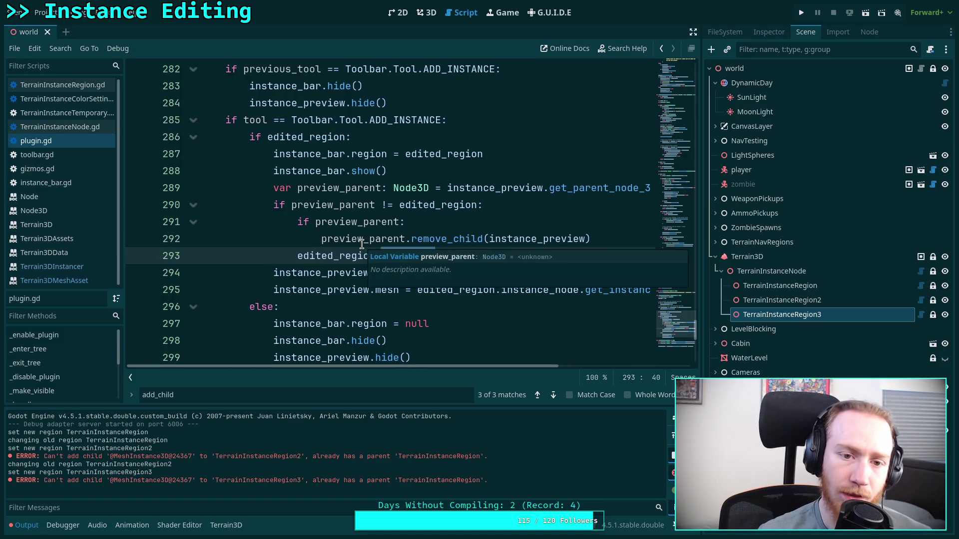
click(553, 394)
scroll(423, 305, up, 3)
scroll(423, 305, down, 2)
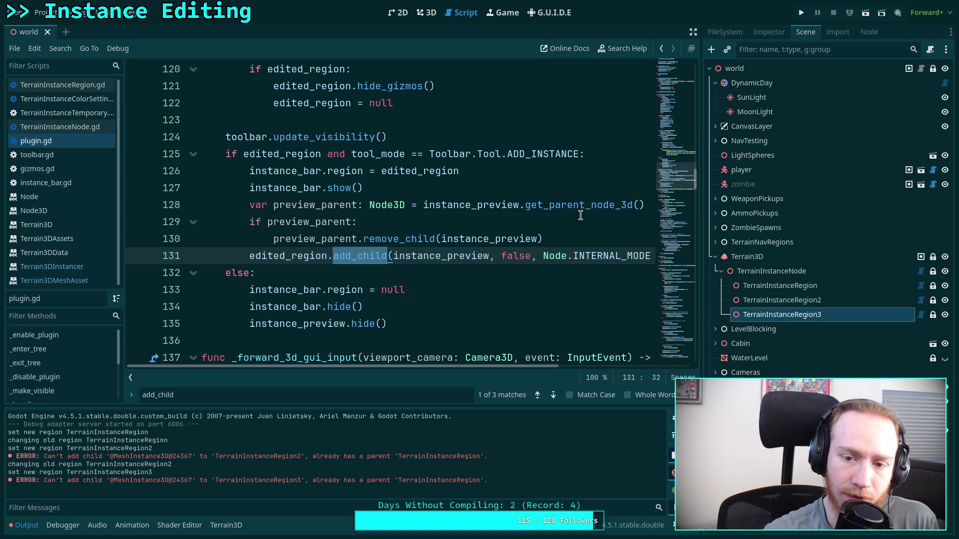
On line 128, type preview_parent as Node and use get_parent() instead of get_parent_node_3d()
drag(590, 205, 633, 205)
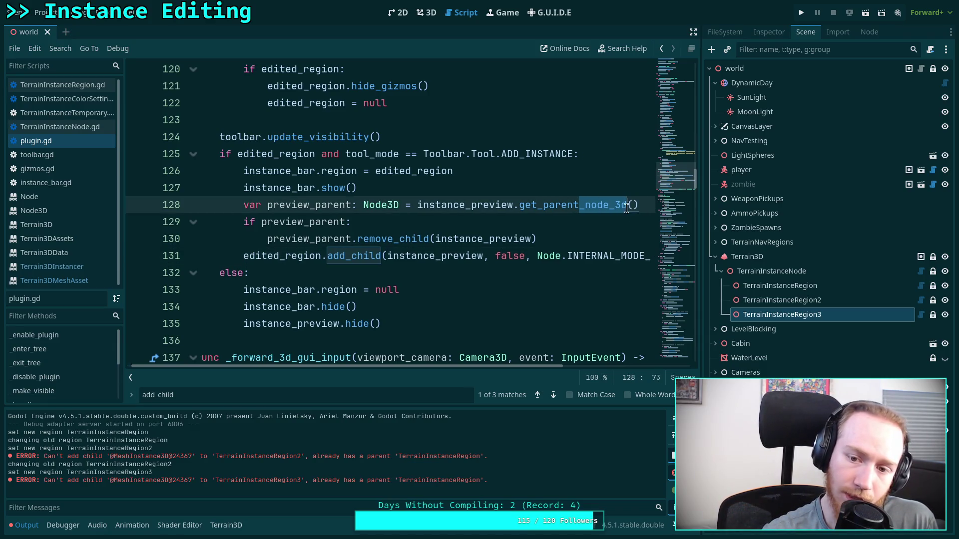
key(BackSpace)
drag(400, 205, 352, 203)
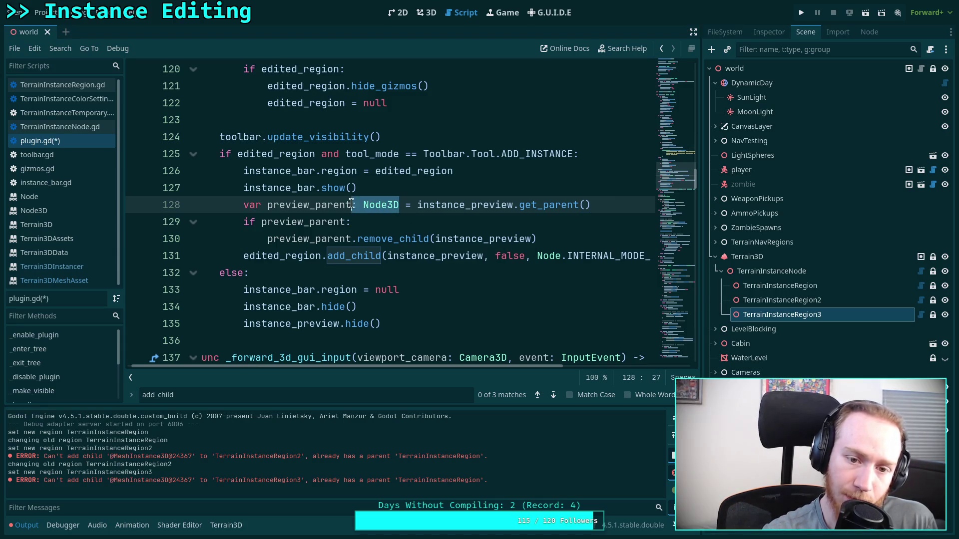
key(BackSpace)
click(352, 222)
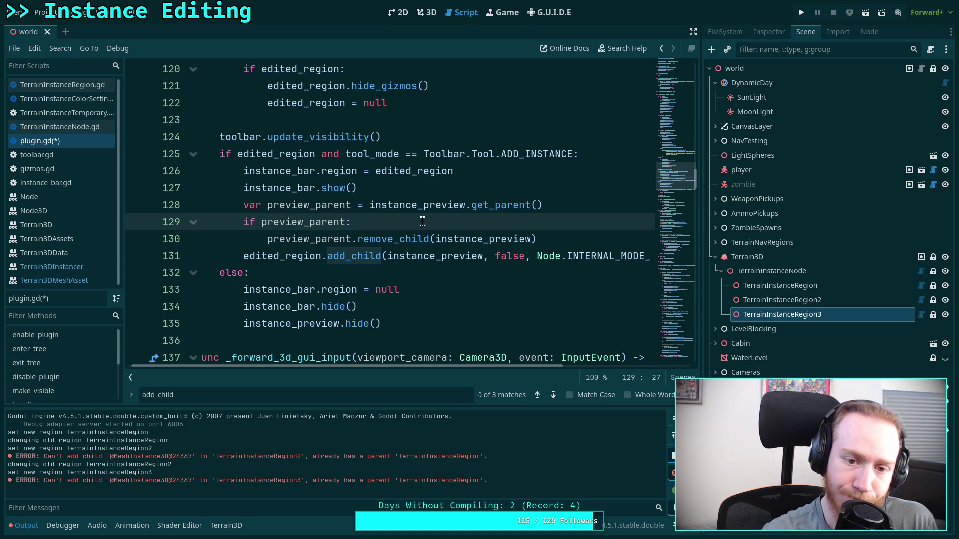
click(351, 205)
text(: Node)
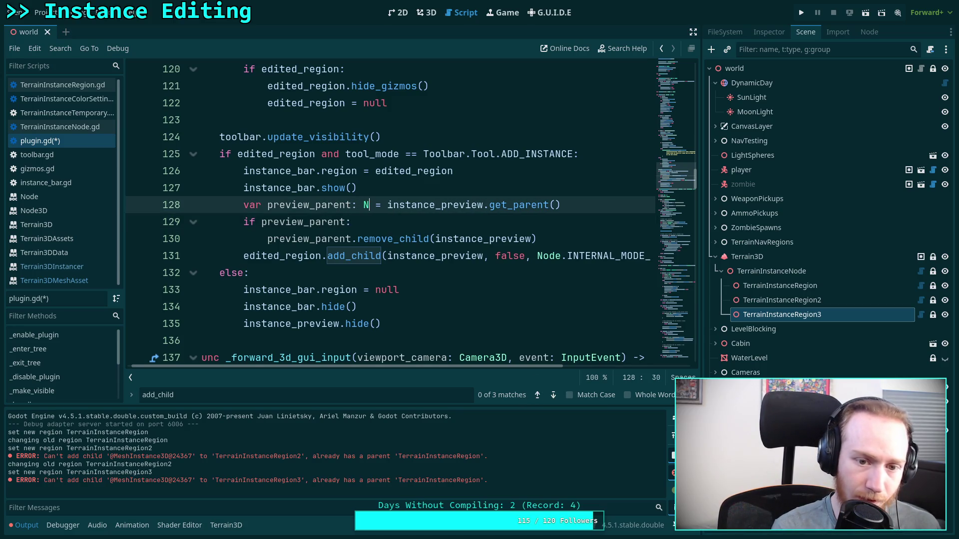
key(Escape)
key(Up)
key(Up)
key(Up)
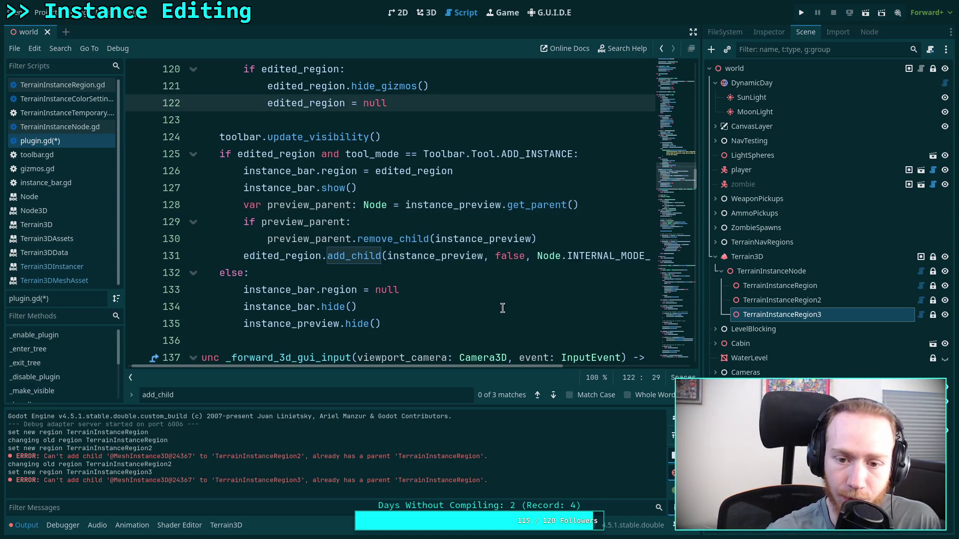
Apply the same Node and get_parent() change on line 289, save plugin.gd and clear the output log
scroll(471, 346, up, 1)
click(553, 395)
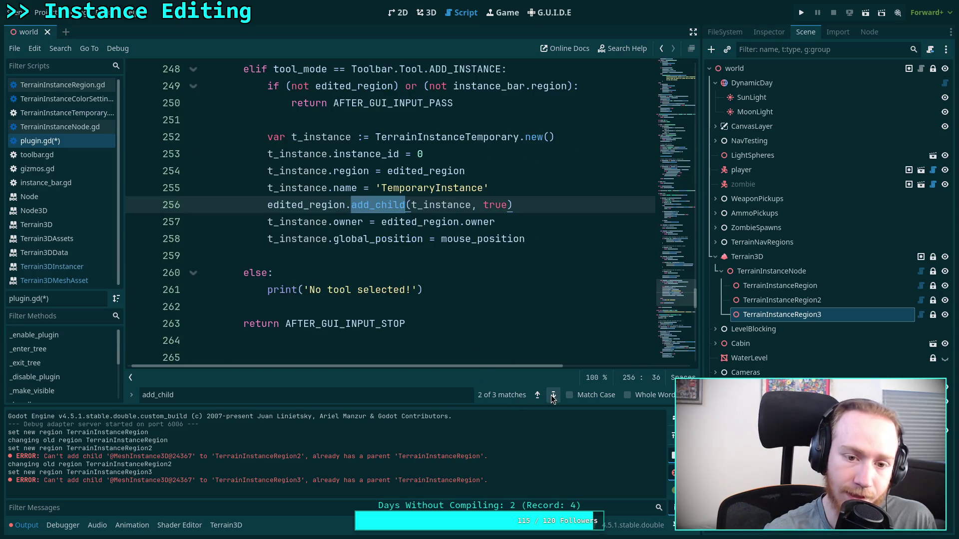
click(552, 394)
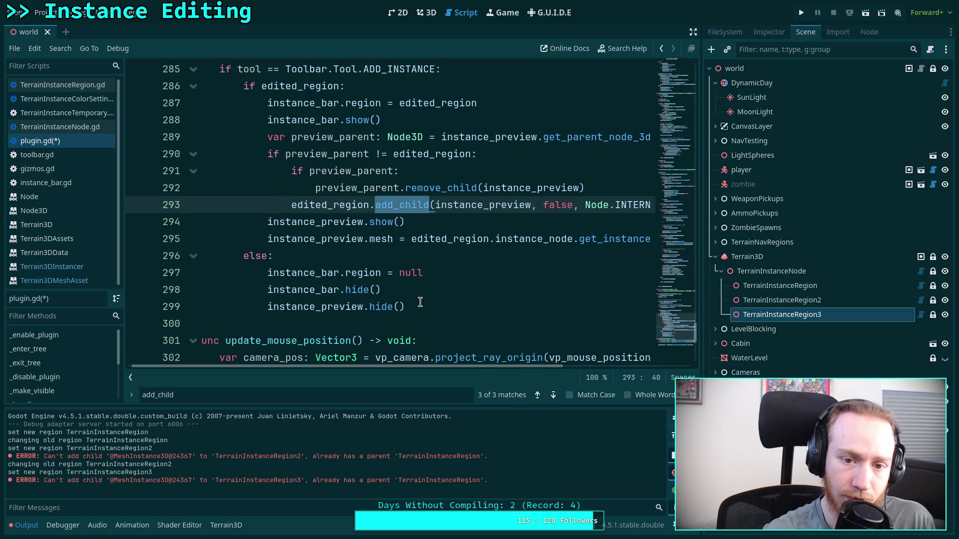
click(424, 188)
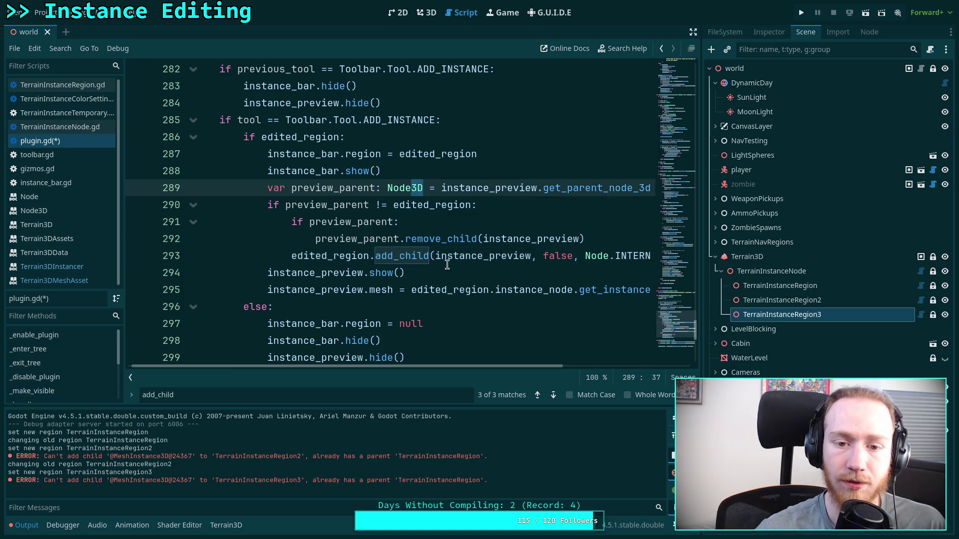
key(BackSpace)
key(BackSpace)
drag(590, 188, 638, 188)
key(BackSpace)
click(430, 223)
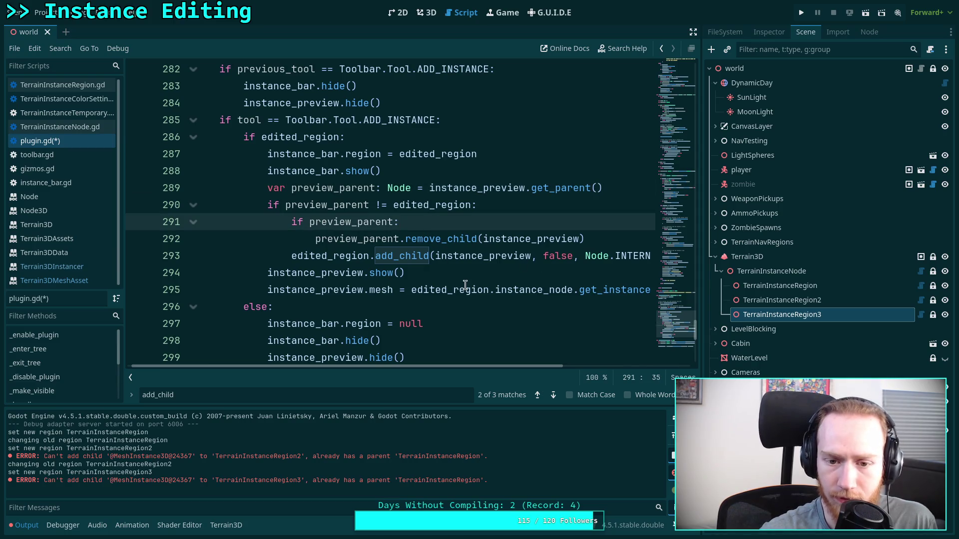
click(490, 211)
click(472, 227)
key(ctrl+s)
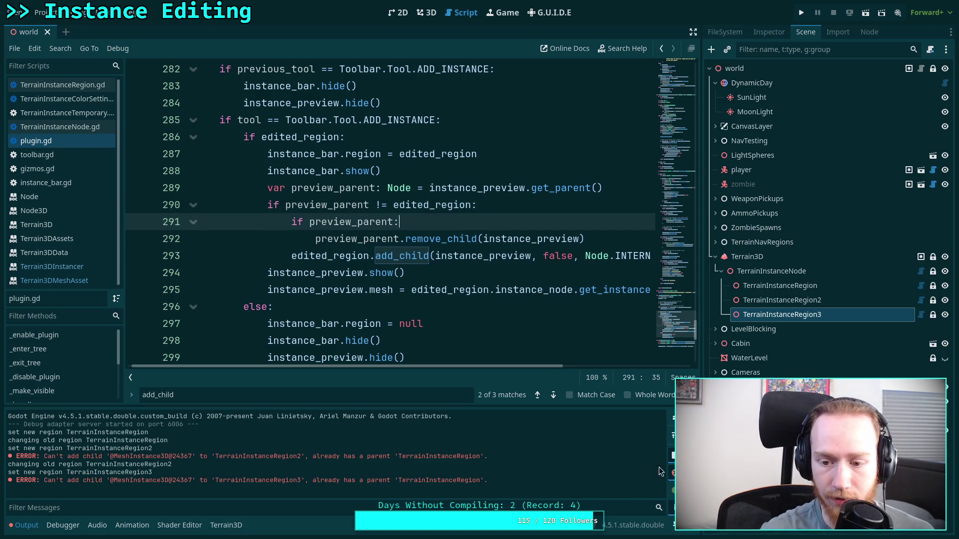
click(672, 418)
Back in the 3D view, switch editing between TerrainInstanceRegion2, TerrainInstanceRegion and TerrainInstanceRegion3
click(423, 19)
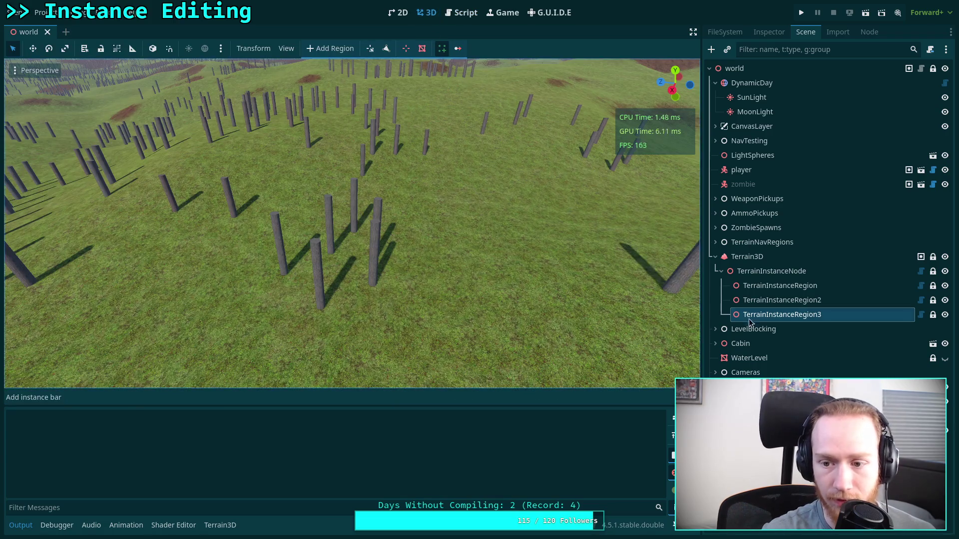
click(769, 301)
click(792, 284)
click(783, 314)
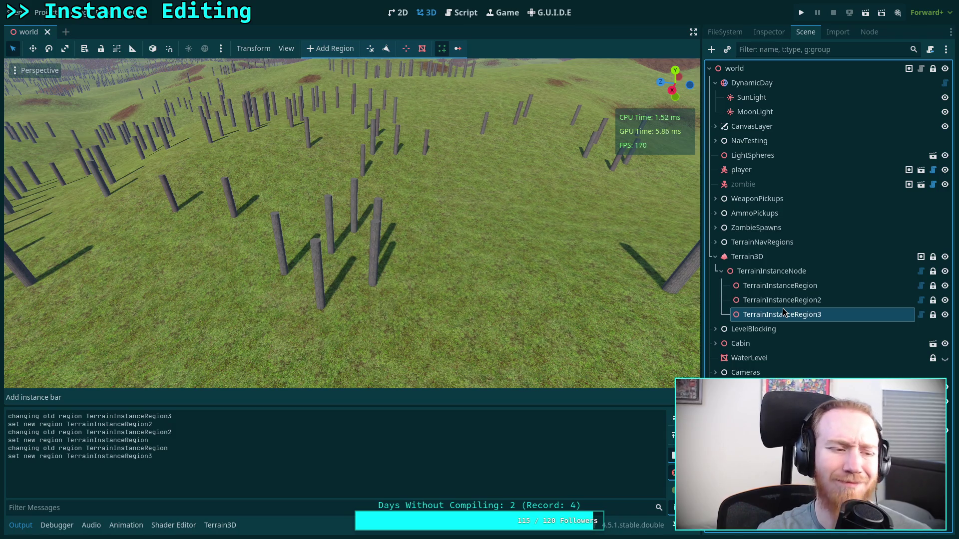
Arrow through the instance regions up to TerrainInstanceNode, reselect TerrainInstanceRegion and clear the Output log
click(776, 286)
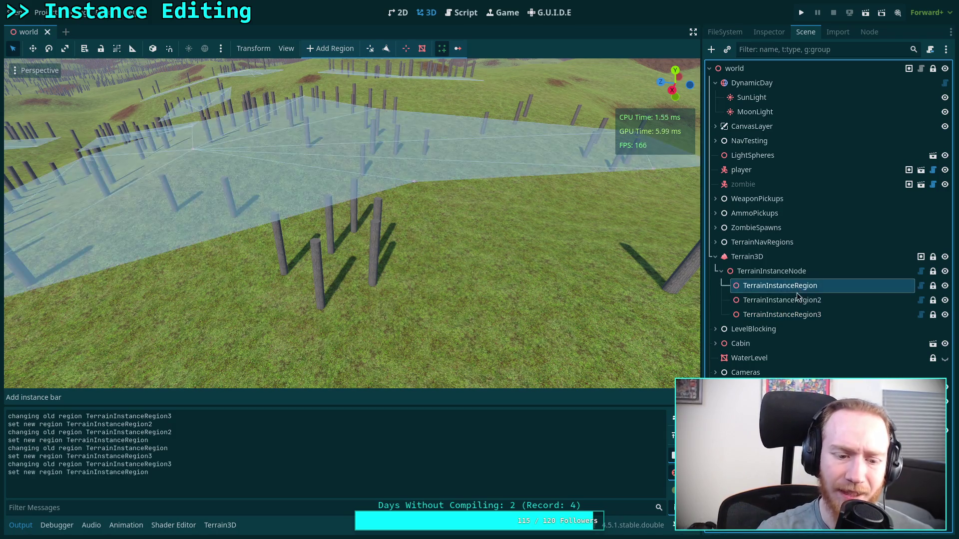
key(Down)
key(Down)
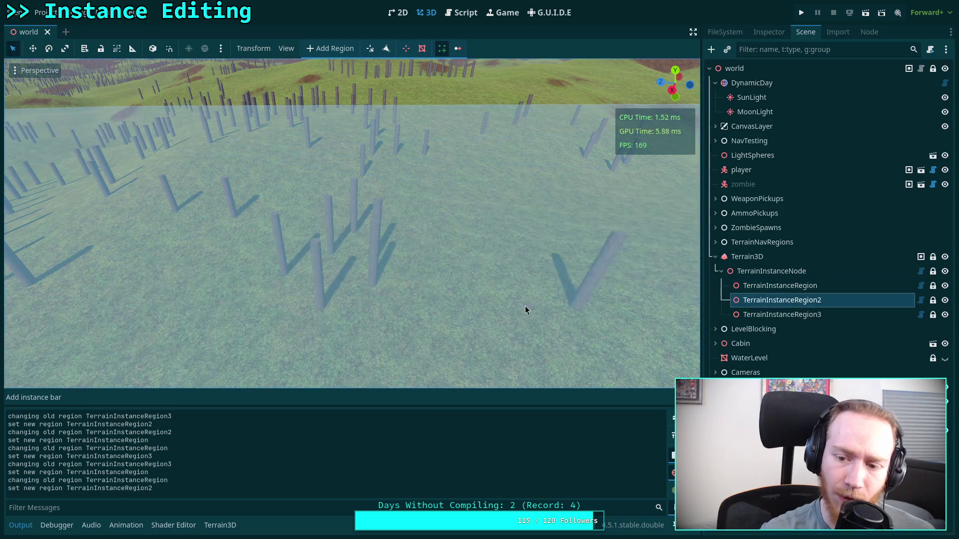
key(Up)
key(Up)
key(Up)
scroll(518, 274, down, 5)
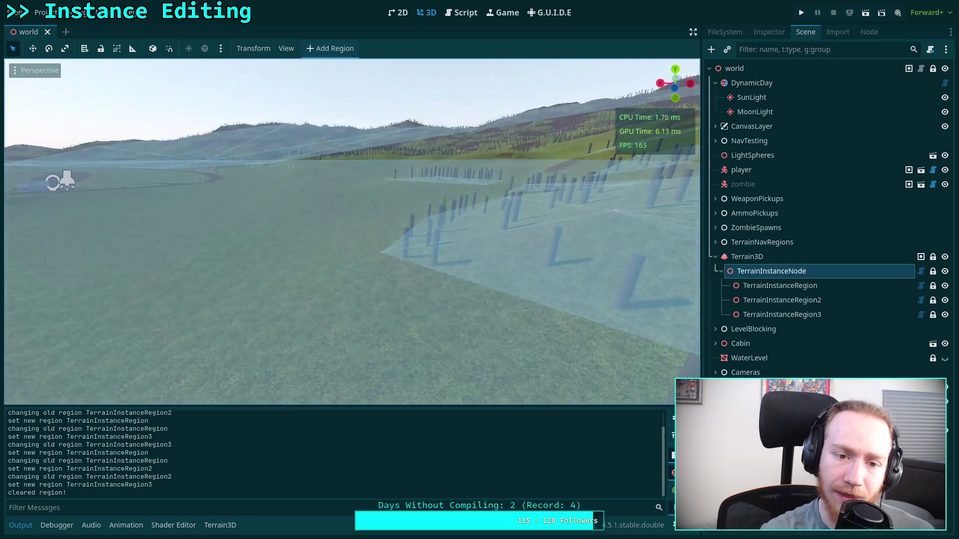
scroll(518, 274, up, 5)
click(760, 286)
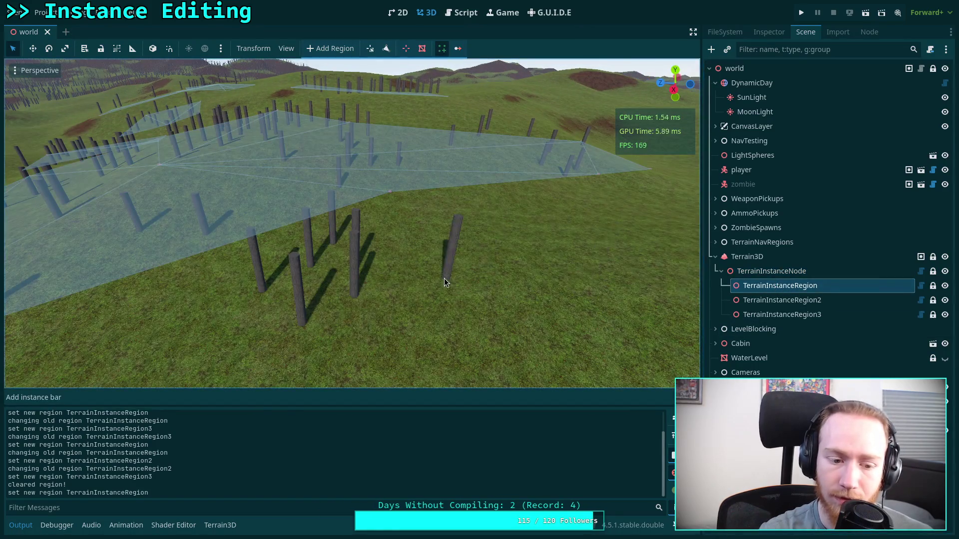
click(674, 418)
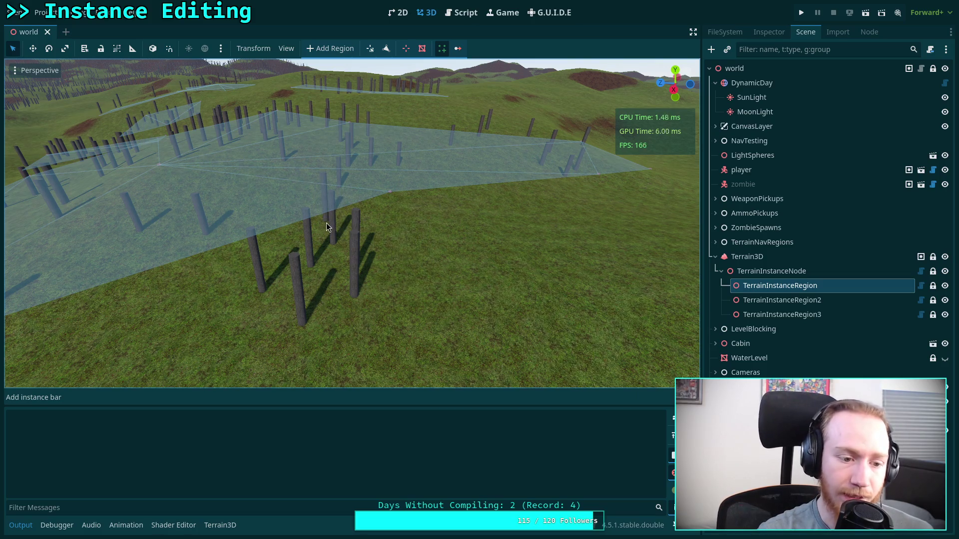
click(40, 12)
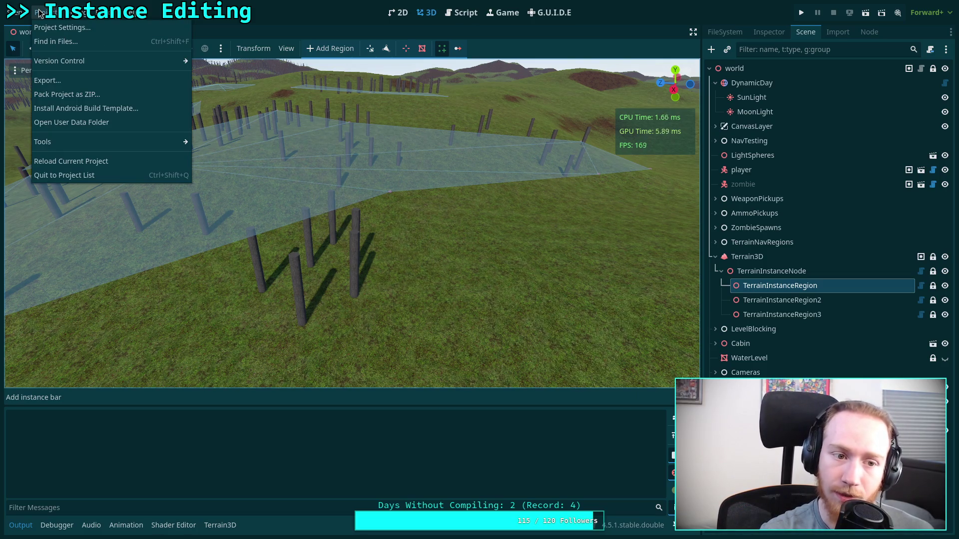
Reload the saved world scene, glance at the terminal git diff, and reopen plugin.gd
mouse_move(14, 13)
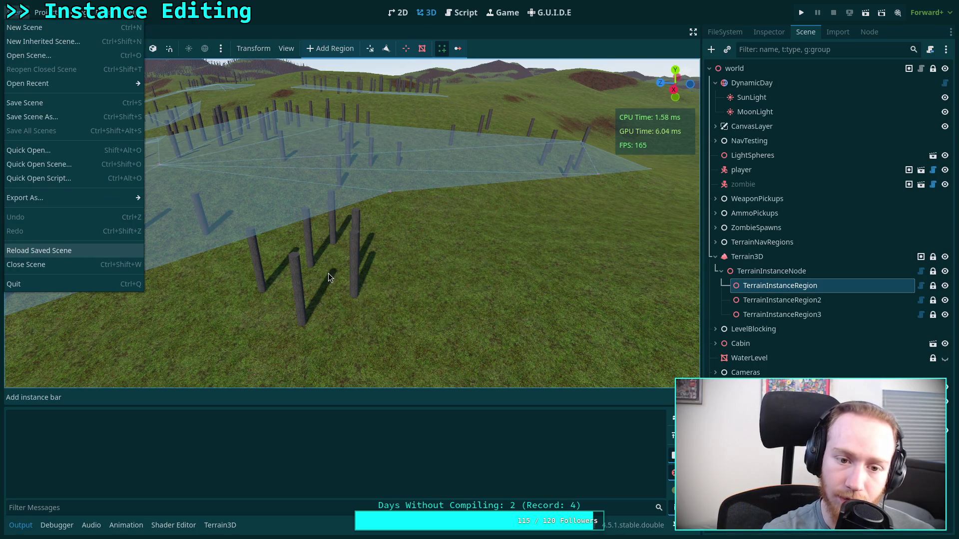
key(Return)
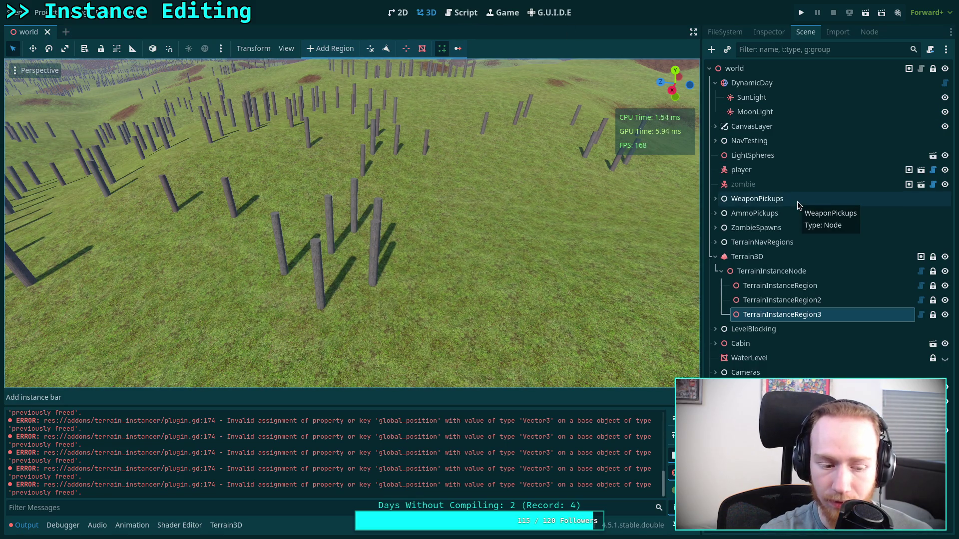
key(super+2)
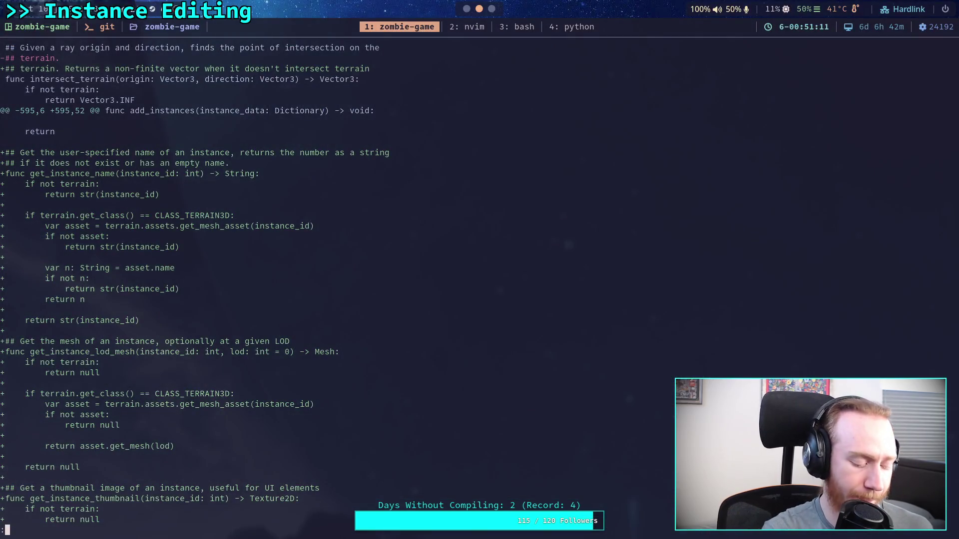
key(super+1)
click(462, 13)
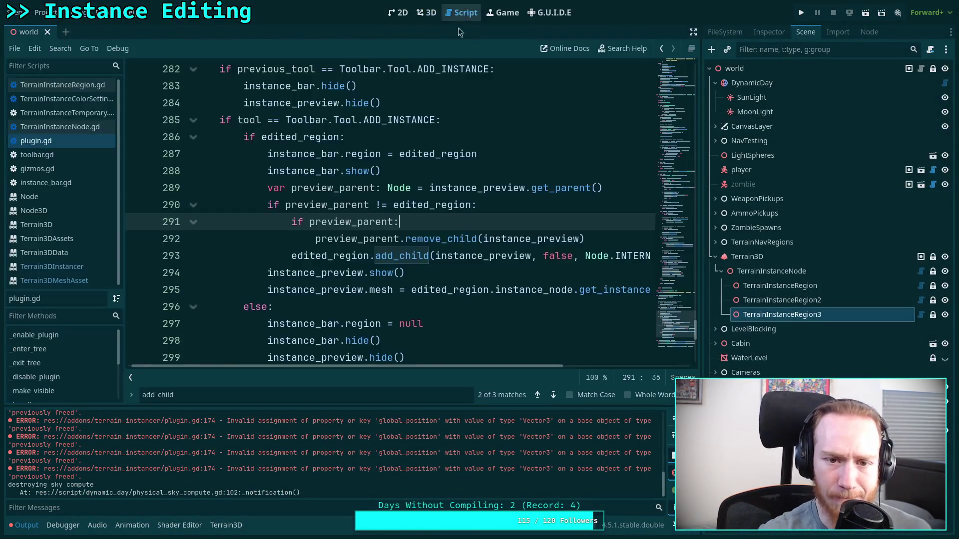
click(437, 305)
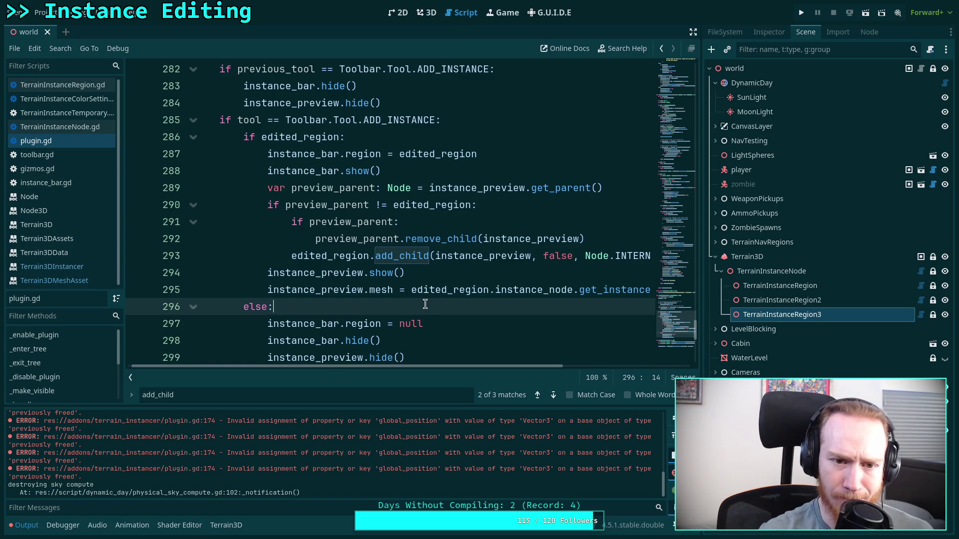
scroll(428, 299, down, 3)
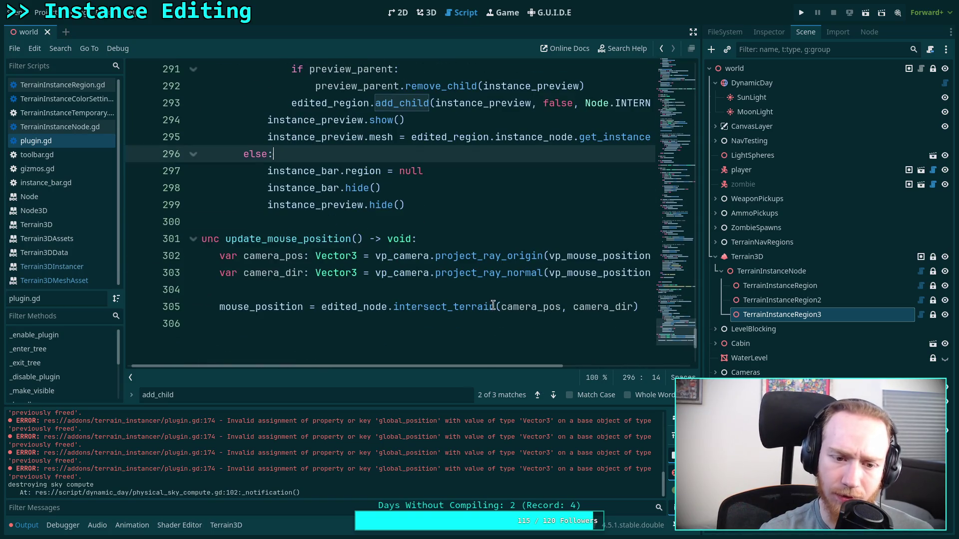
mouse_move(679, 311)
mouse_down()
mouse_move(670, 327)
mouse_move(692, 191)
mouse_move(690, 220)
mouse_up()
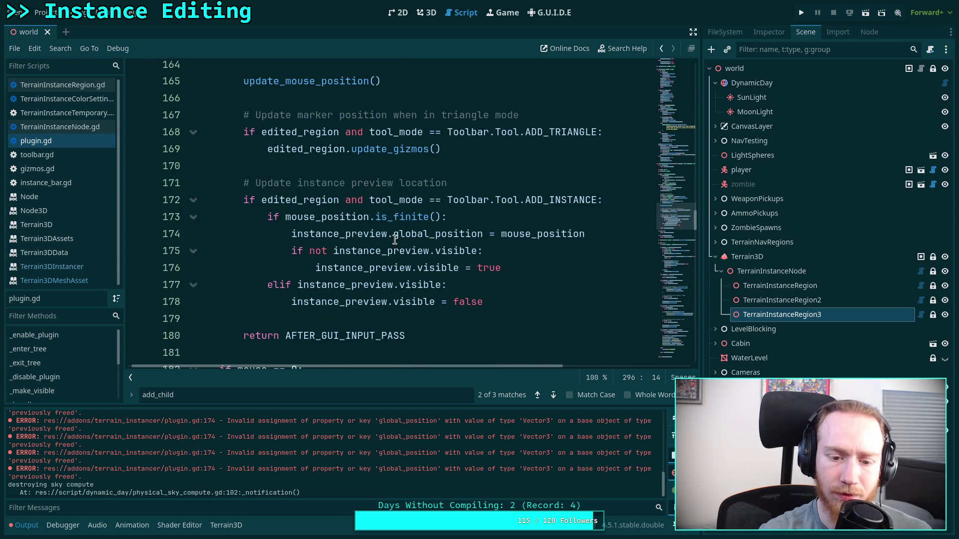
mouse_move(395, 240)
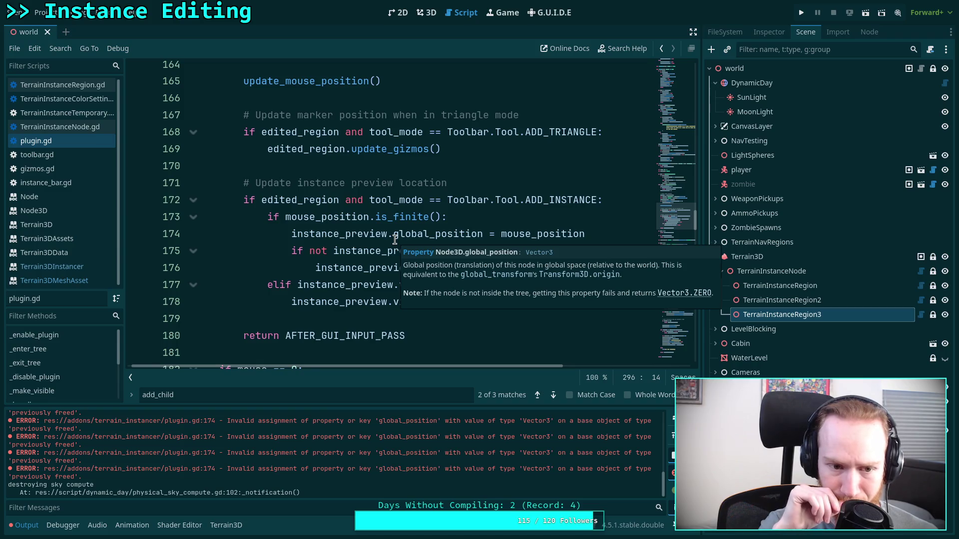
double_click(363, 235)
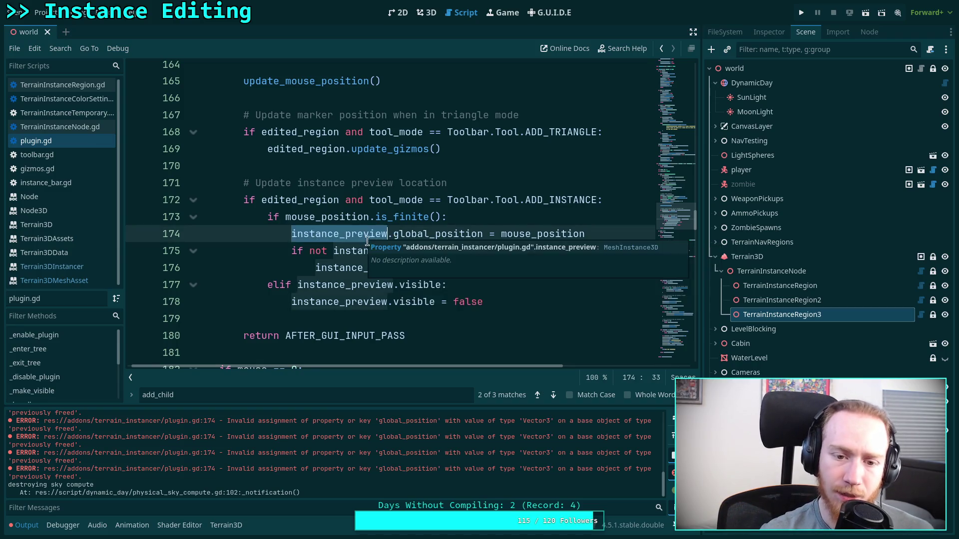
mouse_move(316, 233)
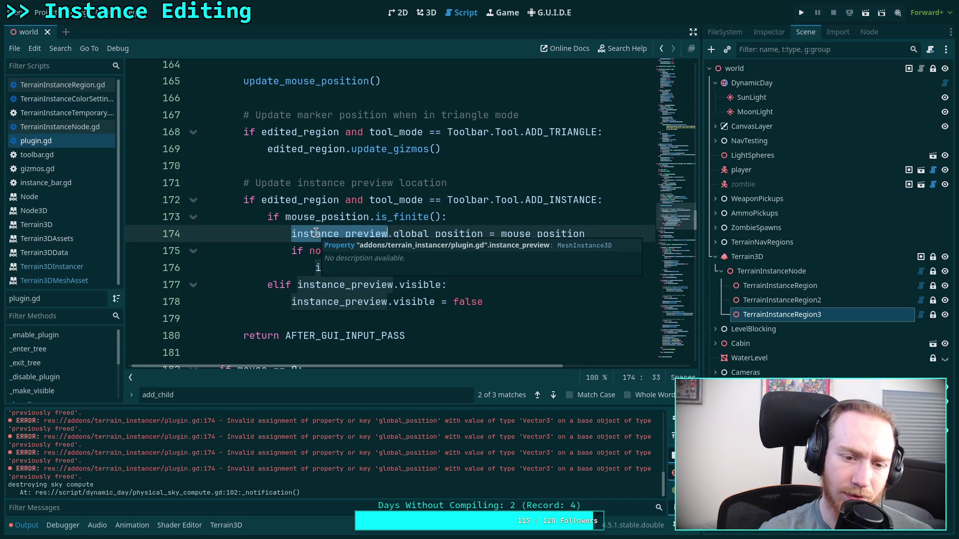
scroll(302, 218, up, 12)
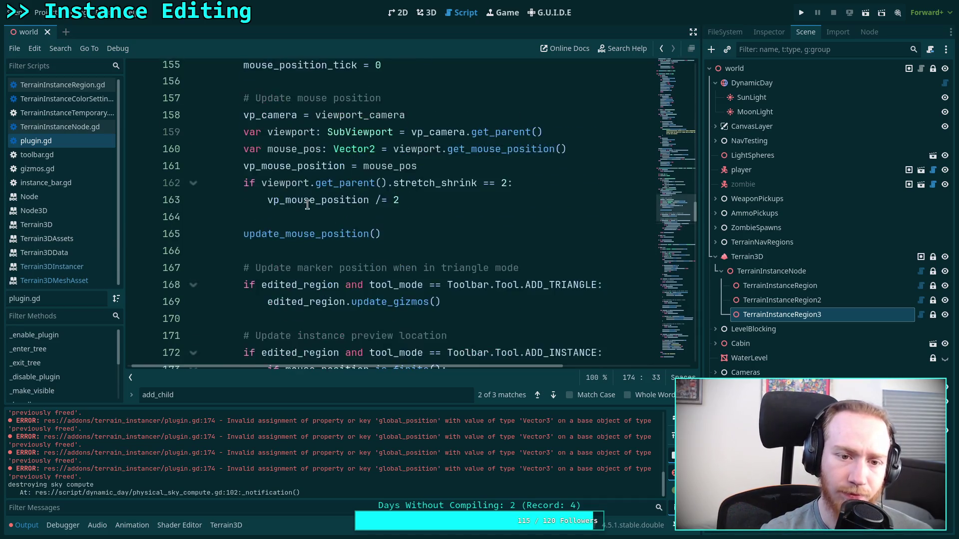
scroll(338, 226, up, 16)
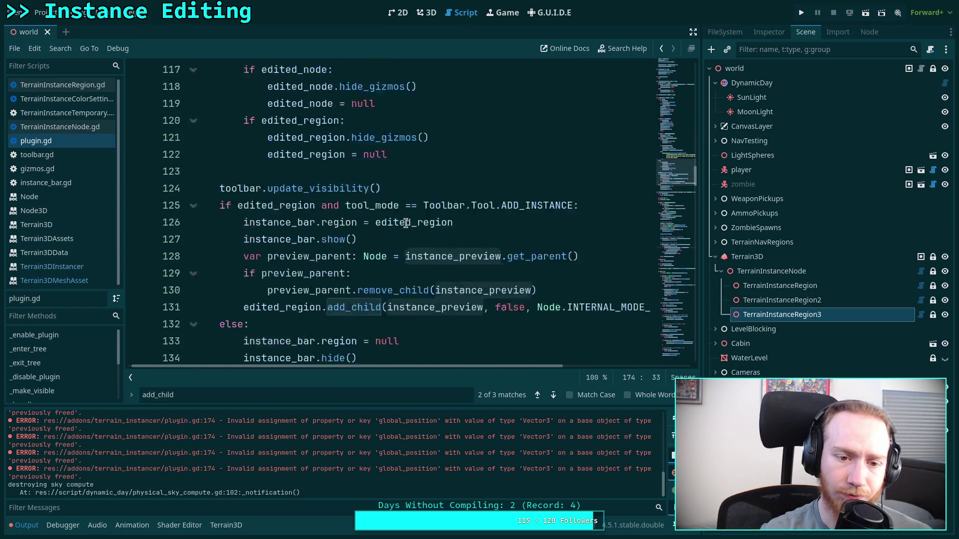
scroll(466, 231, down, 20)
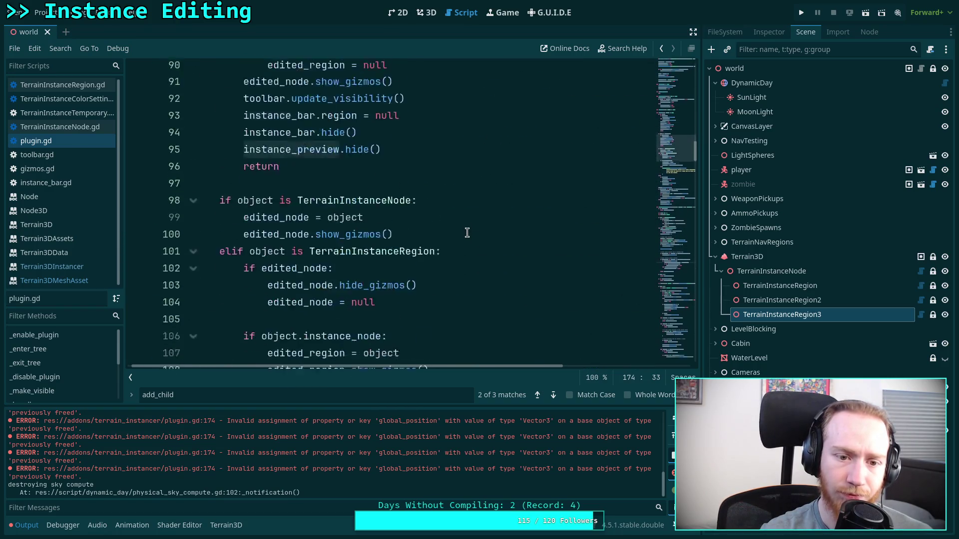
scroll(507, 255, down, 4)
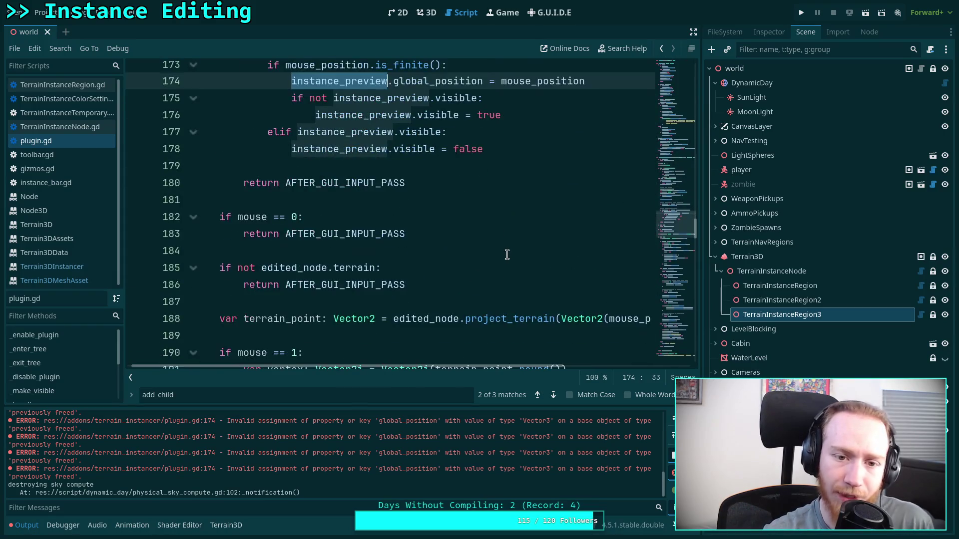
scroll(506, 250, up, 3)
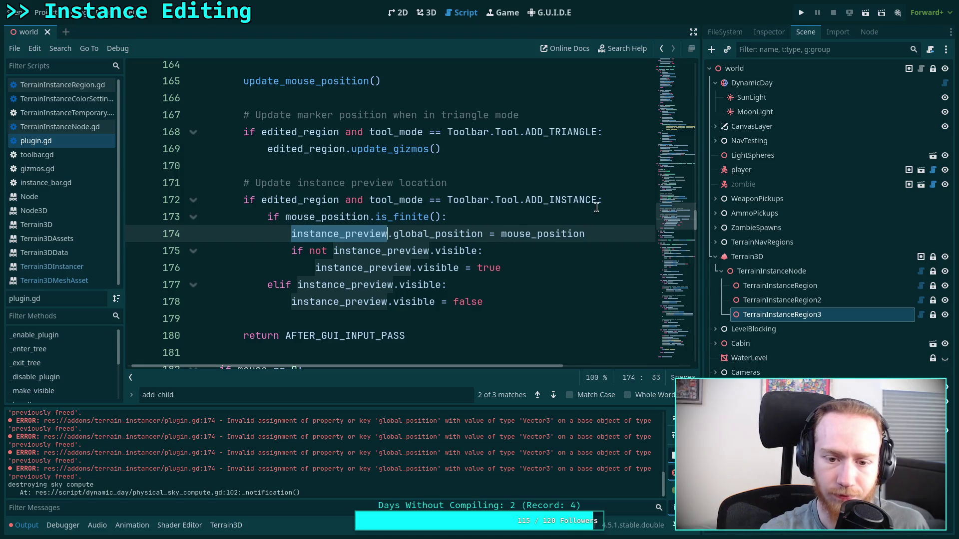
After line 172, add an 'if not instance_preview:' check assigning instance_preview = MeshInstance3D.new()
click(610, 200)
key(Return)
text(ifno)
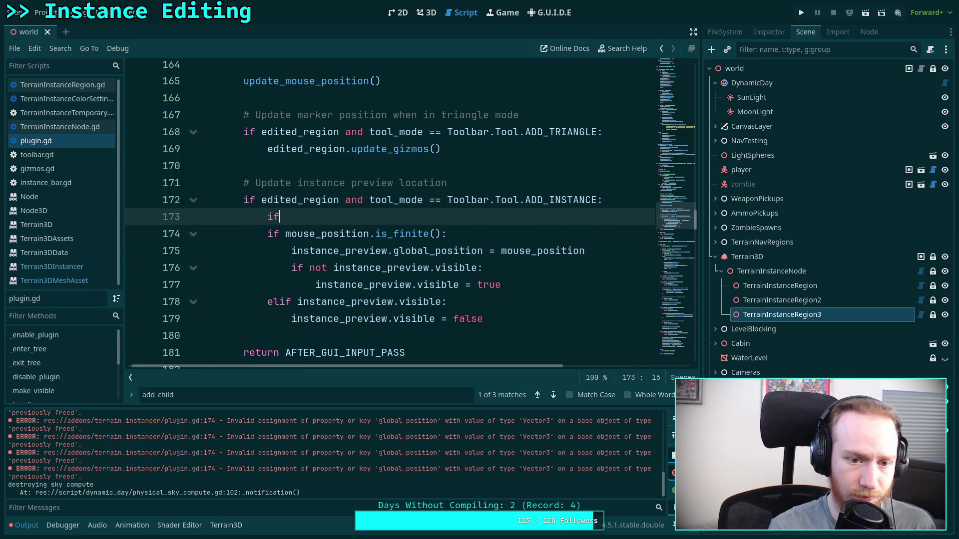
key(BackSpace)
key(BackSpace)
text(not inst)
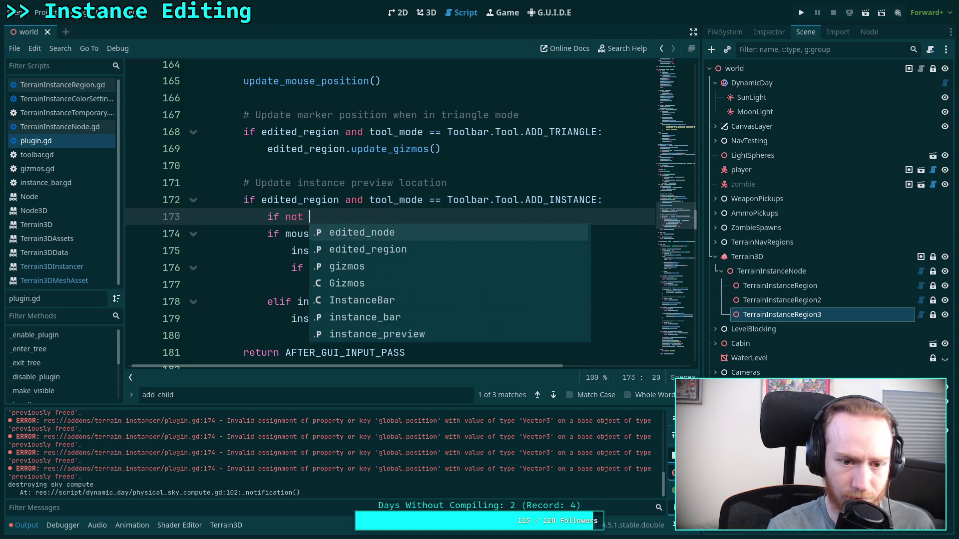
key(Down)
key(Return)
text(:)
key(Return)
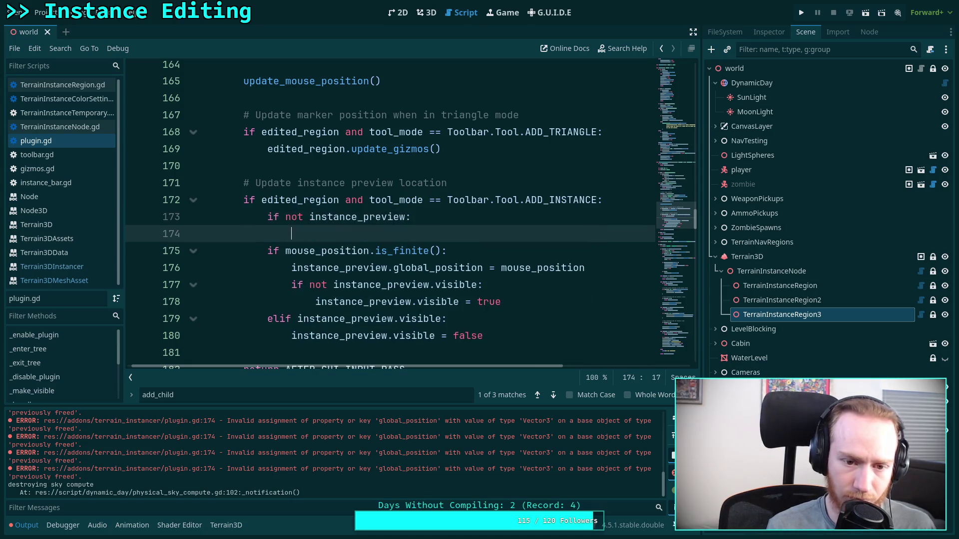
text(in)
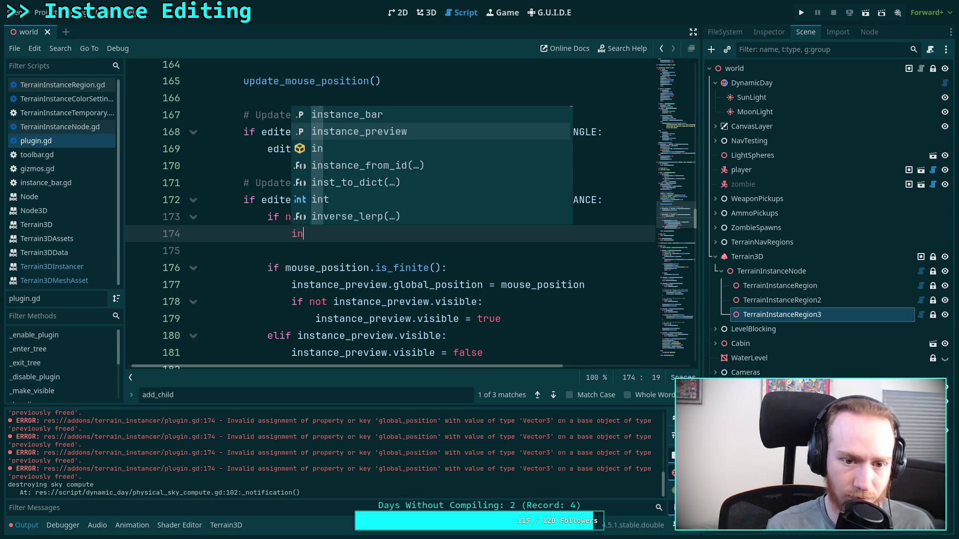
key(Return)
text(MeshIn)
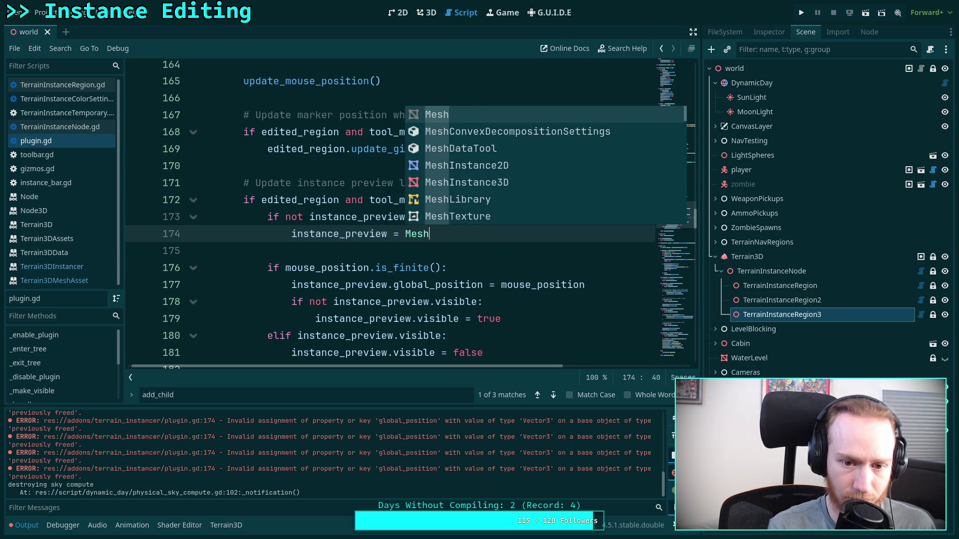
key(Return)
text(.ne)
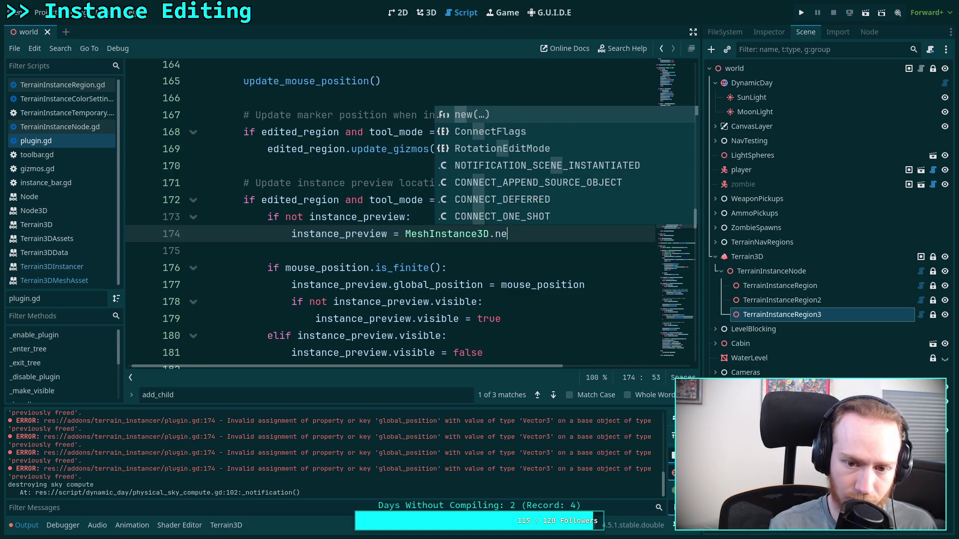
text(w()
key(Return)
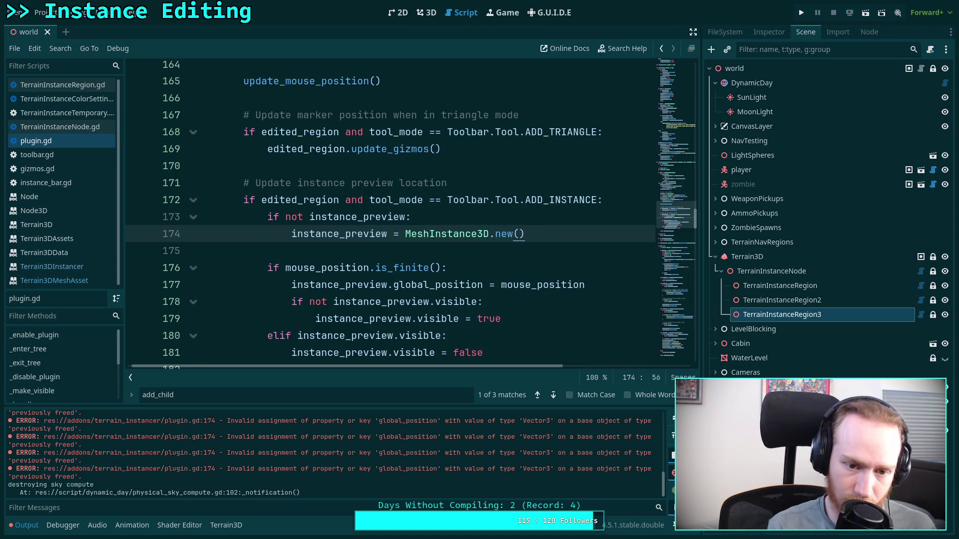
key(Return)
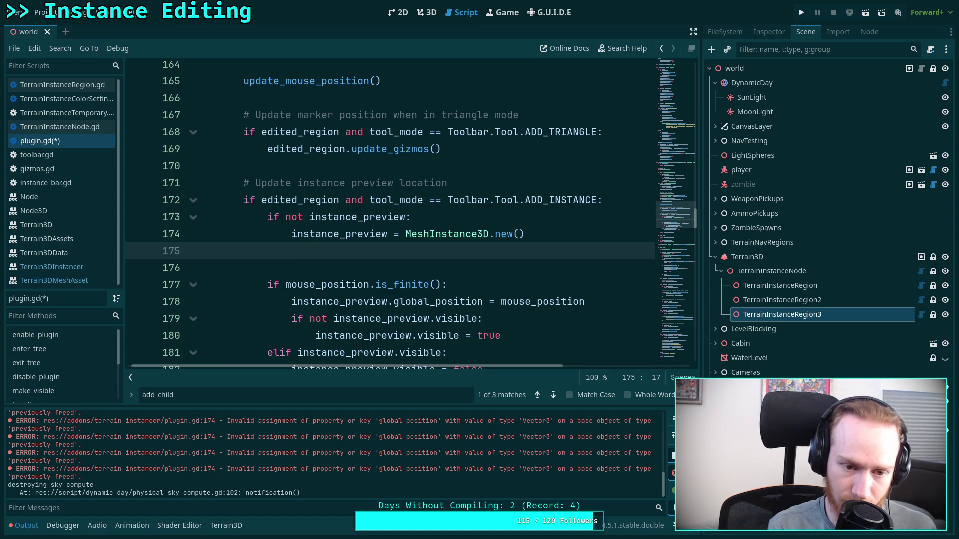
Write edited_region.add_child(instance_preview, false, null) on line 175 and save
text(instance)
key(BackSpace)
key(BackSpace)
key(BackSpace)
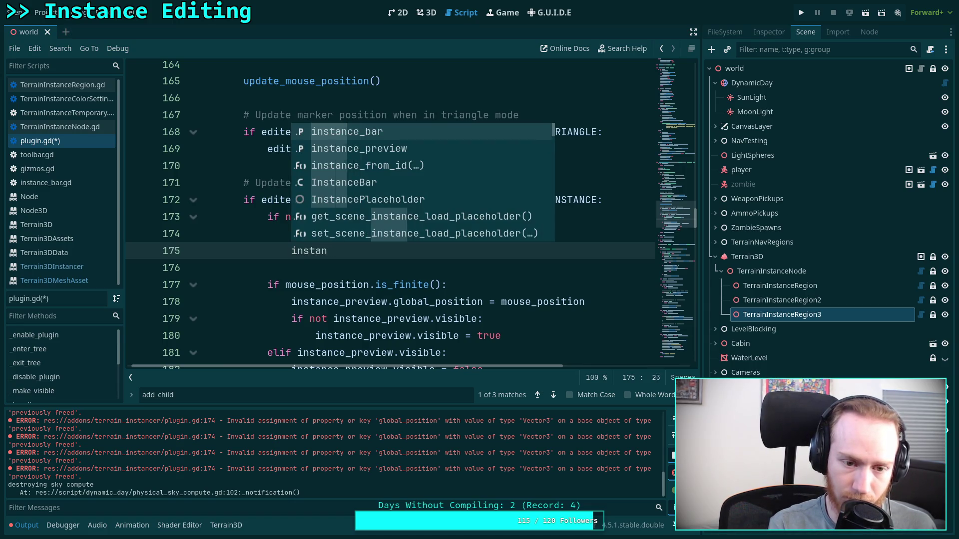
text(ited)
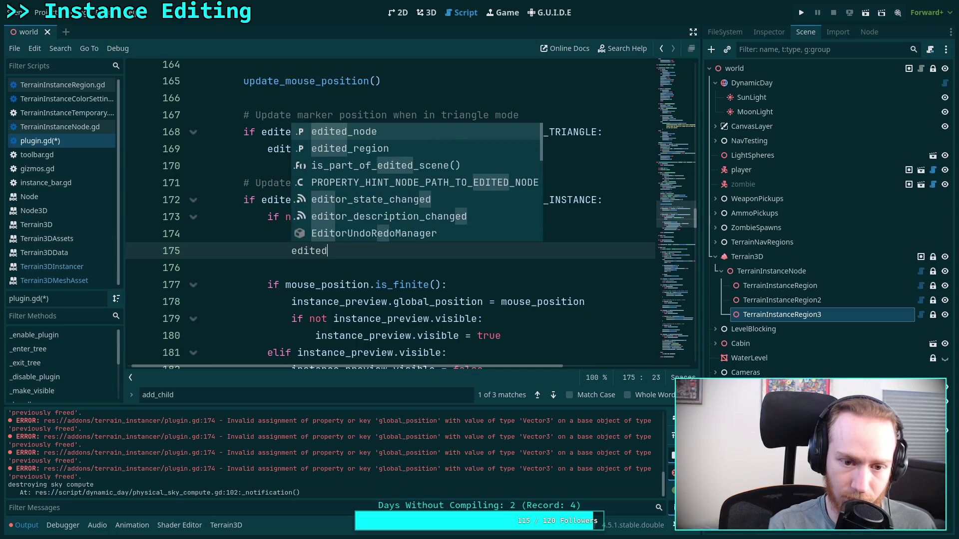
key(Down)
key(Return)
text(add_hi)
key(Return)
text(instance_p)
key(Return)
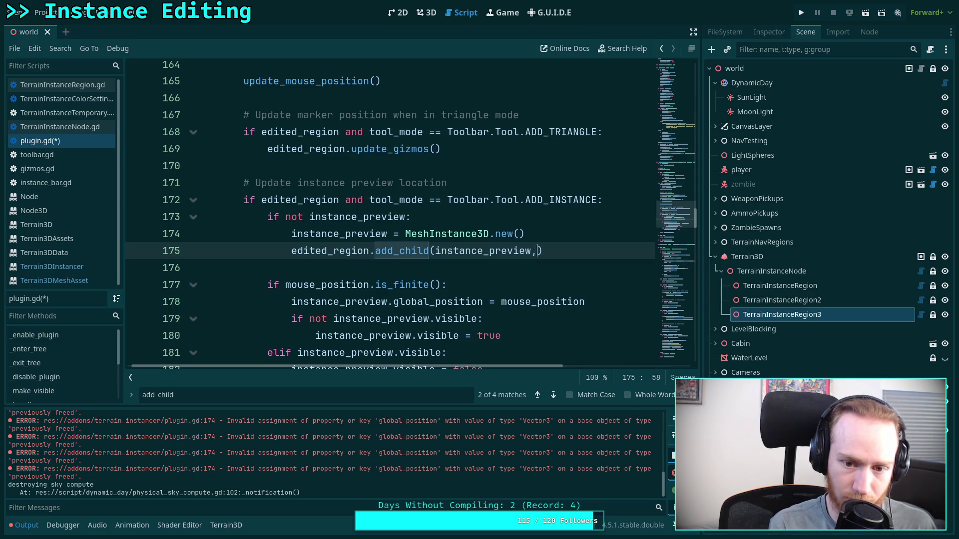
text(, f)
text(alse, null)
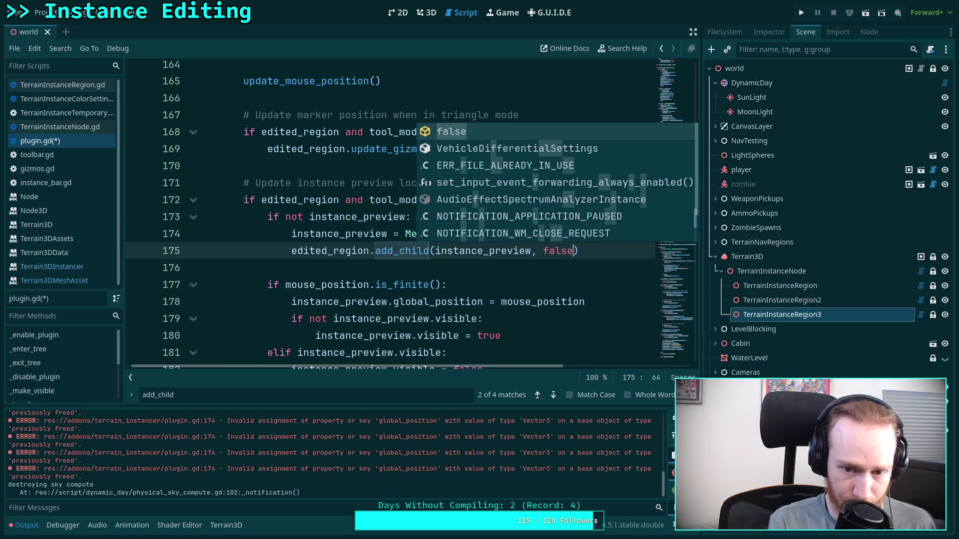
key(ctrl+s)
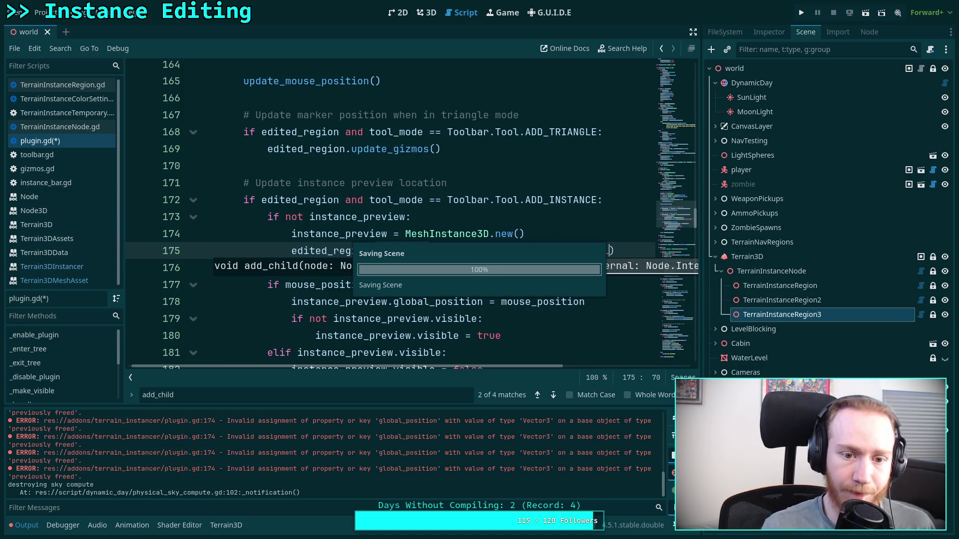
Replace the null argument on line 175 with Node.INTERNAL_MODE_FRONT and save the script
click(408, 233)
click(172, 400)
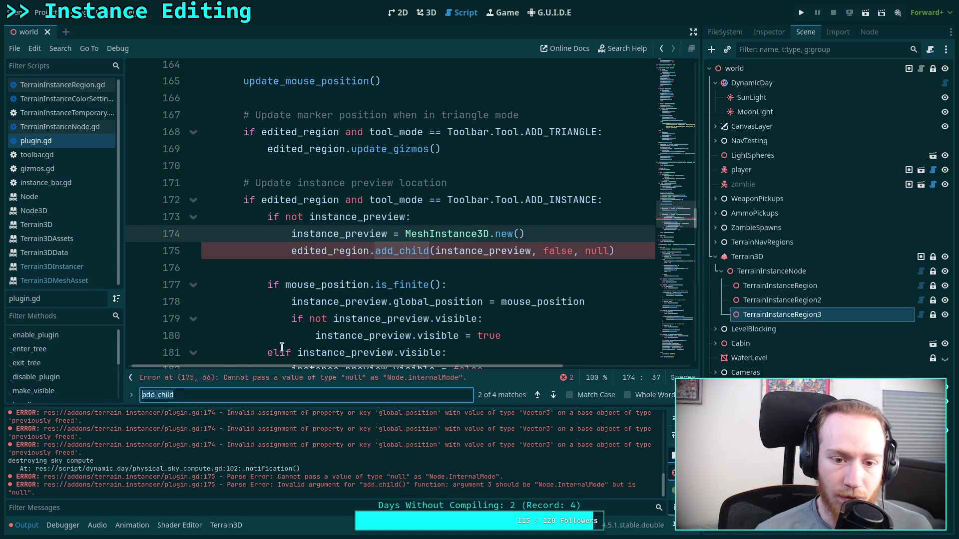
scroll(430, 294, down, 1)
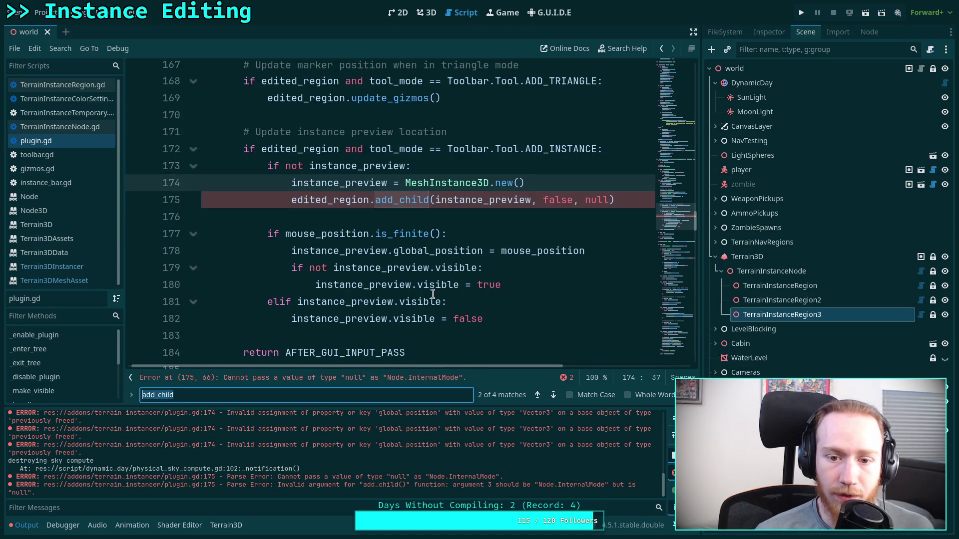
double_click(593, 200)
key(BackSpace)
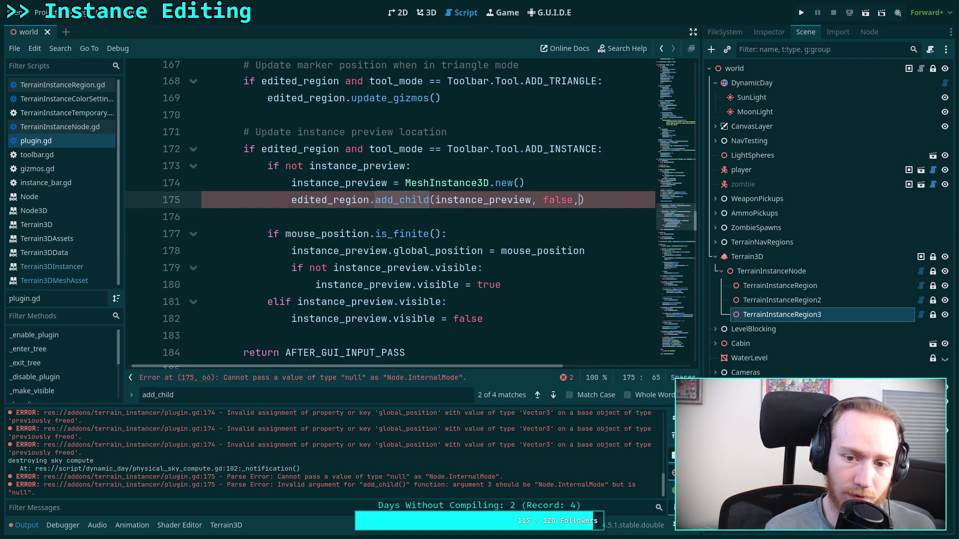
key(Down)
key(Down)
key(Return)
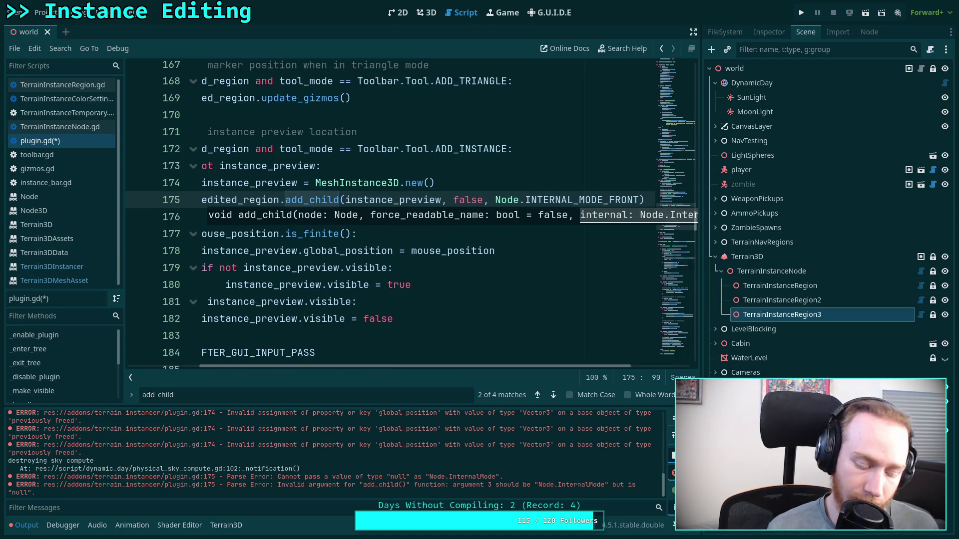
key(ctrl+s)
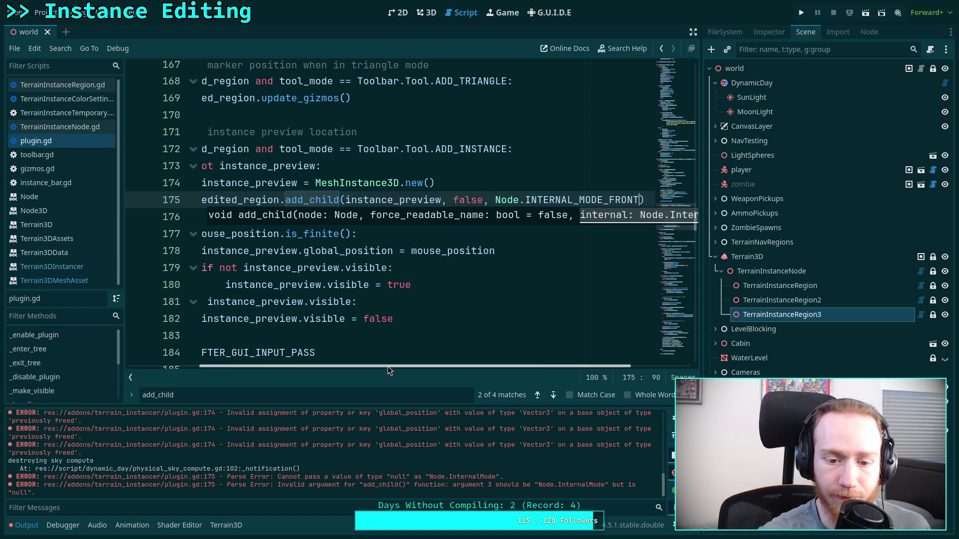
drag(387, 367, 315, 367)
click(321, 234)
Search plugin.gd for instance_preview and browse through its matches
double_click(188, 394)
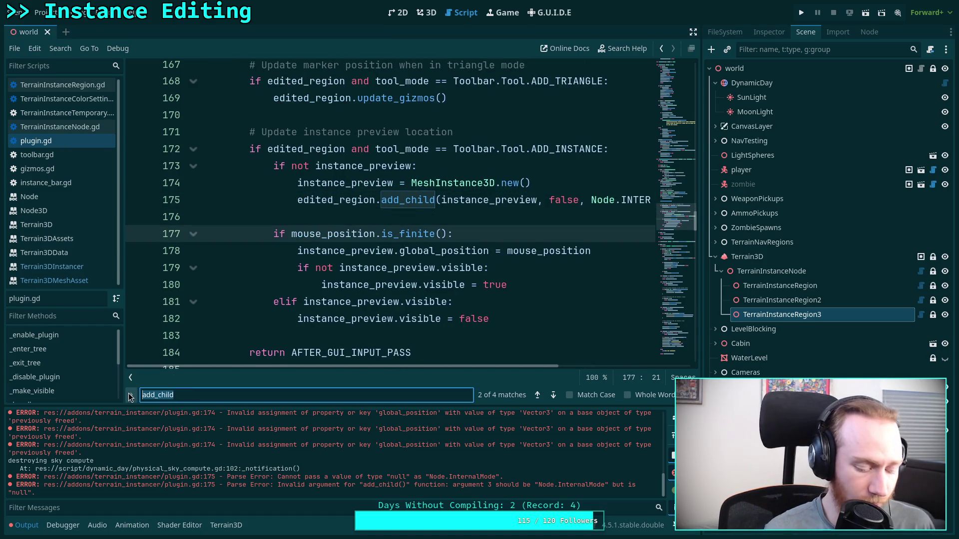
text(instance_previe)
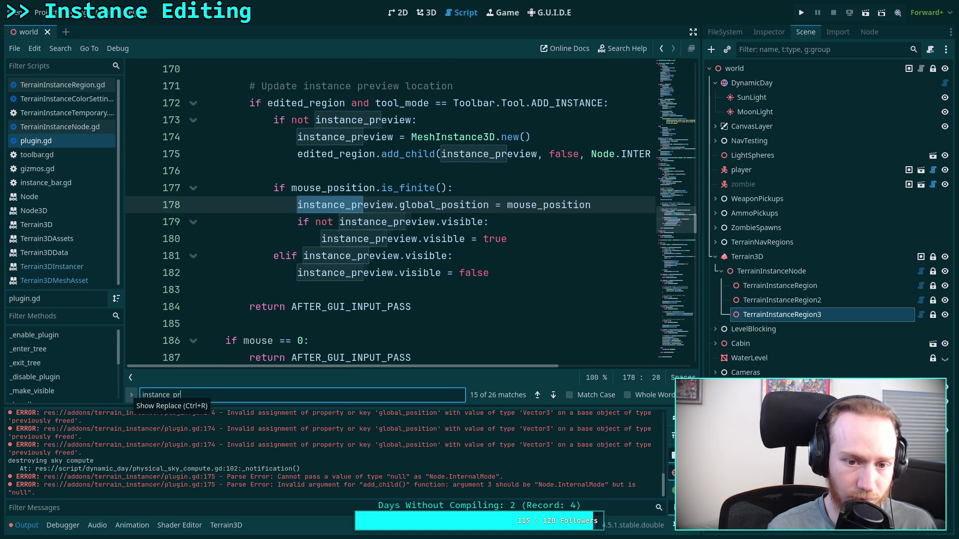
text(v)
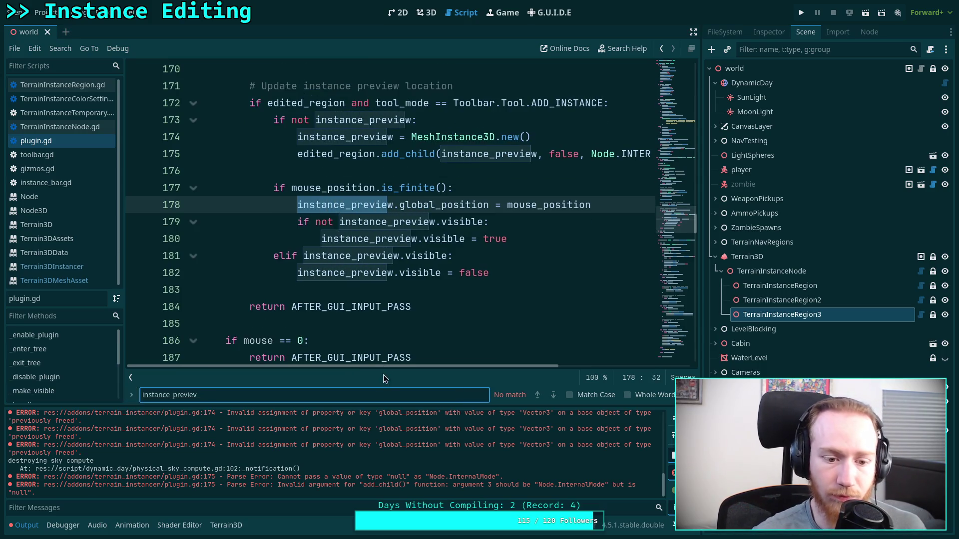
key(BackSpace)
text(w)
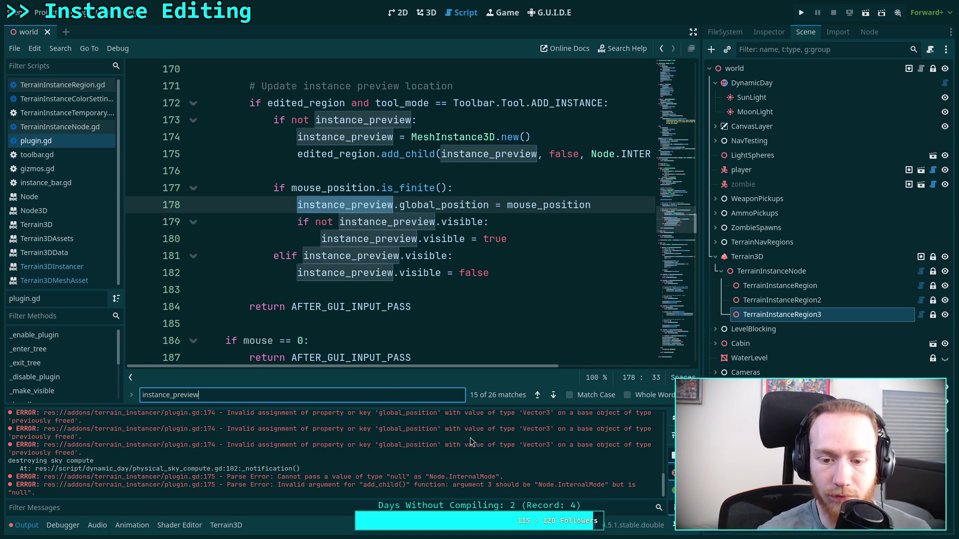
click(553, 395)
click(553, 395)
click(553, 395)
click(553, 395)
click(553, 395)
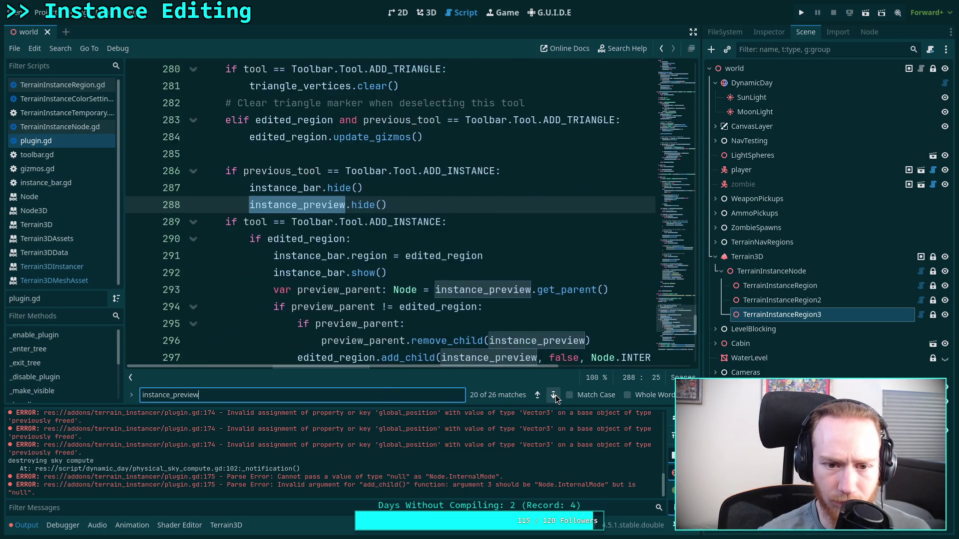
scroll(383, 315, up, 3)
scroll(383, 310, down, 2)
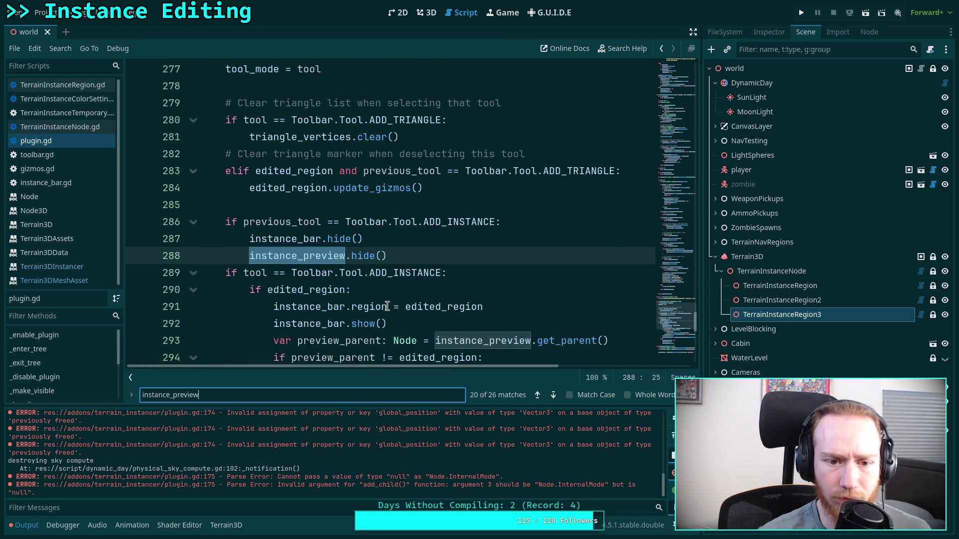
scroll(368, 291, down, 1)
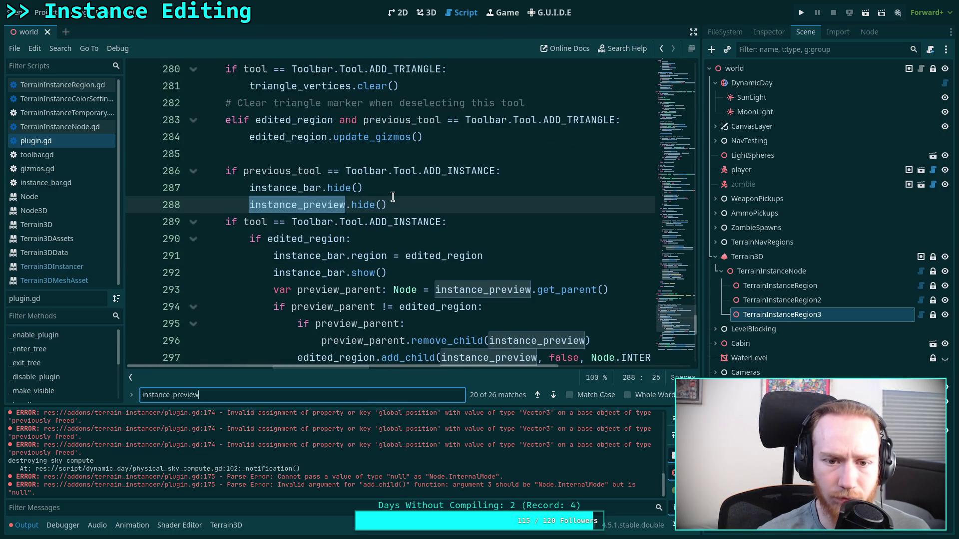
scroll(392, 197, up, 3)
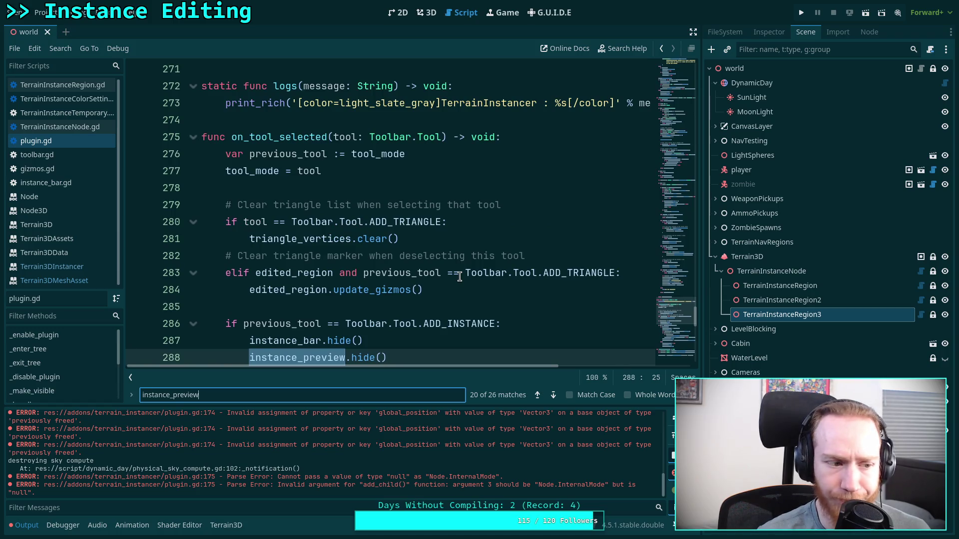
scroll(460, 277, down, 7)
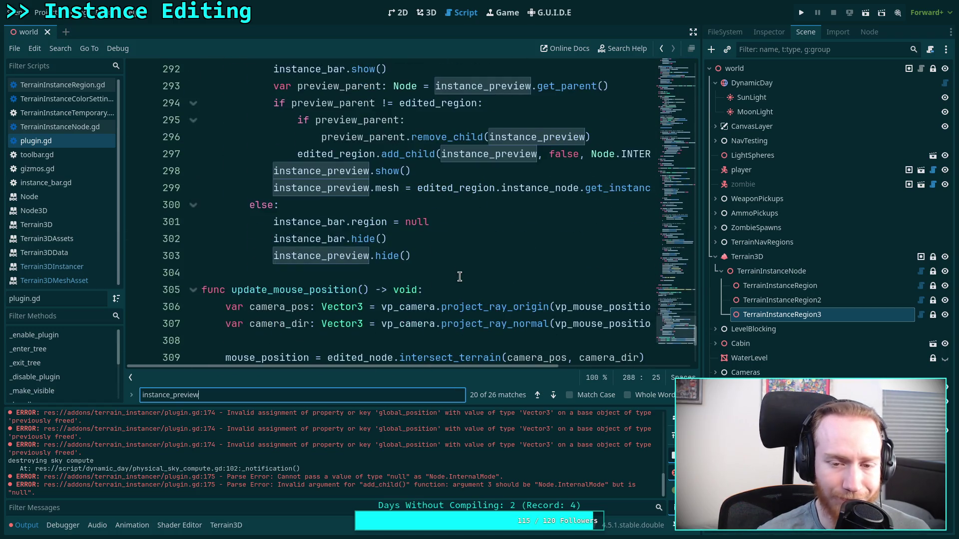
scroll(459, 277, up, 7)
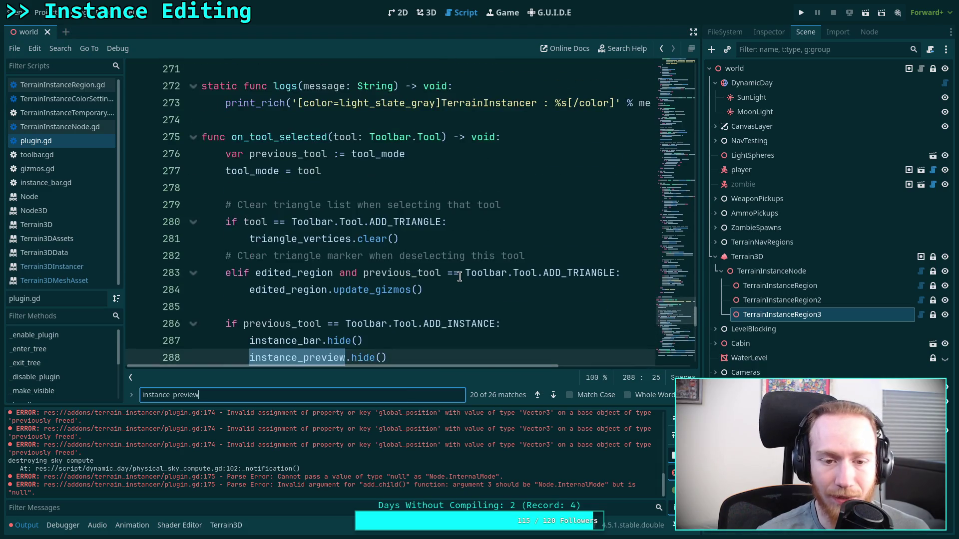
scroll(442, 296, down, 3)
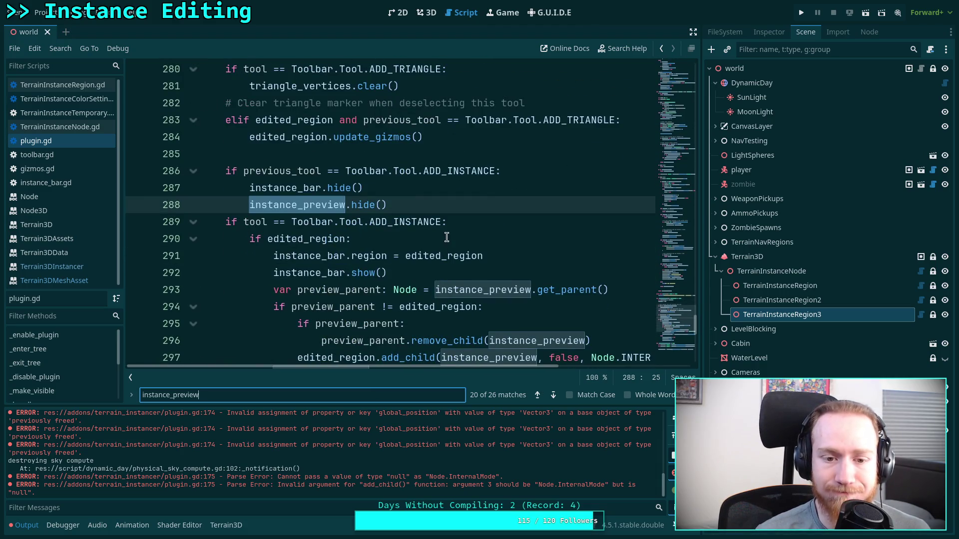
scroll(458, 223, down, 2)
scroll(458, 223, up, 2)
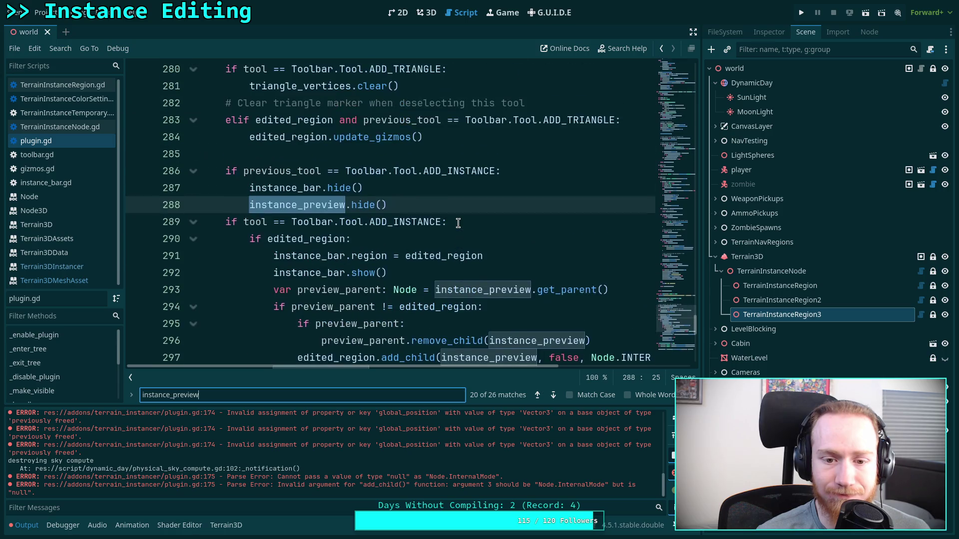
Start a new 'if not instance_preview' line at 286, above the instance-tool hiding code
click(401, 154)
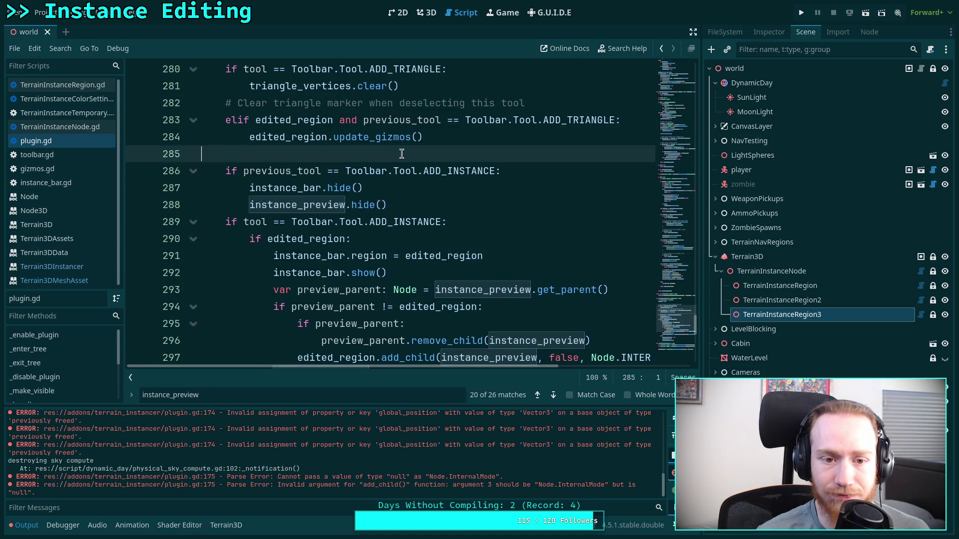
key(Return)
key(Return)
key(Up)
text(if n)
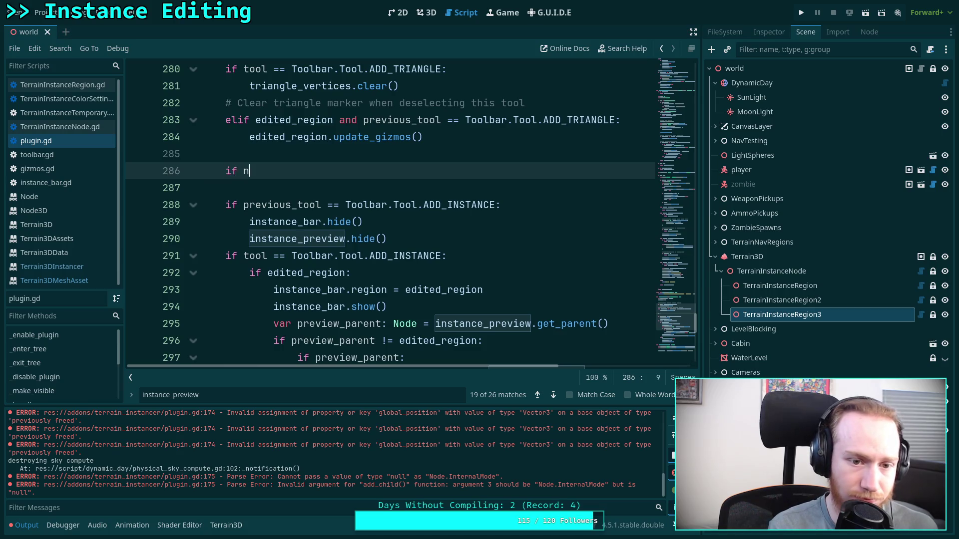
text(ot instance_preview)
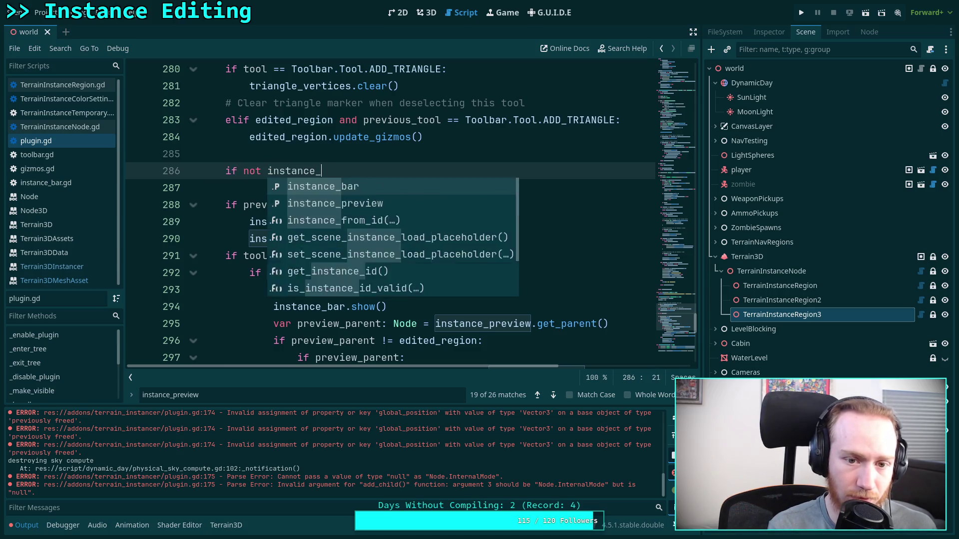
Finish the check with instance_preview = MeshInstance3D.new() on line 287 and save plugin.gd
scroll(407, 156, down, 4)
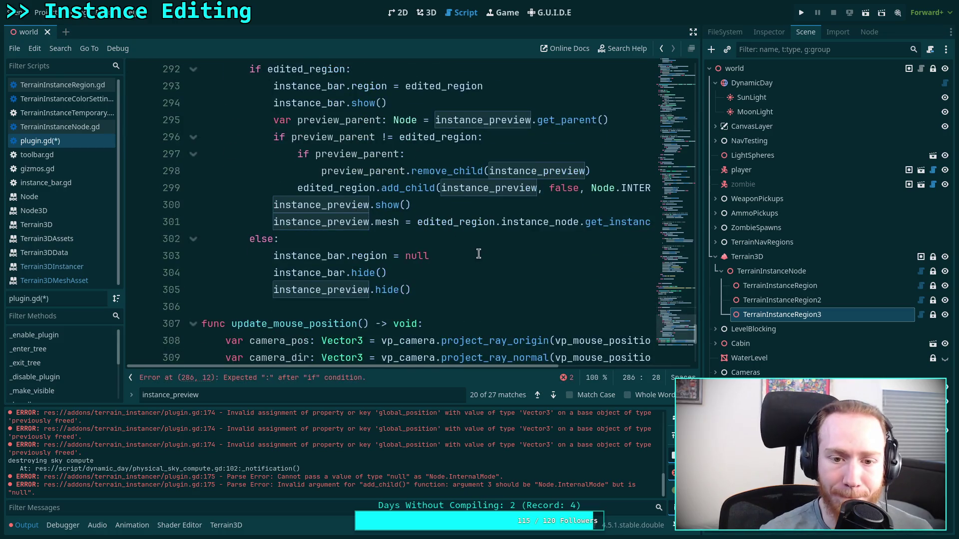
scroll(477, 255, up, 5)
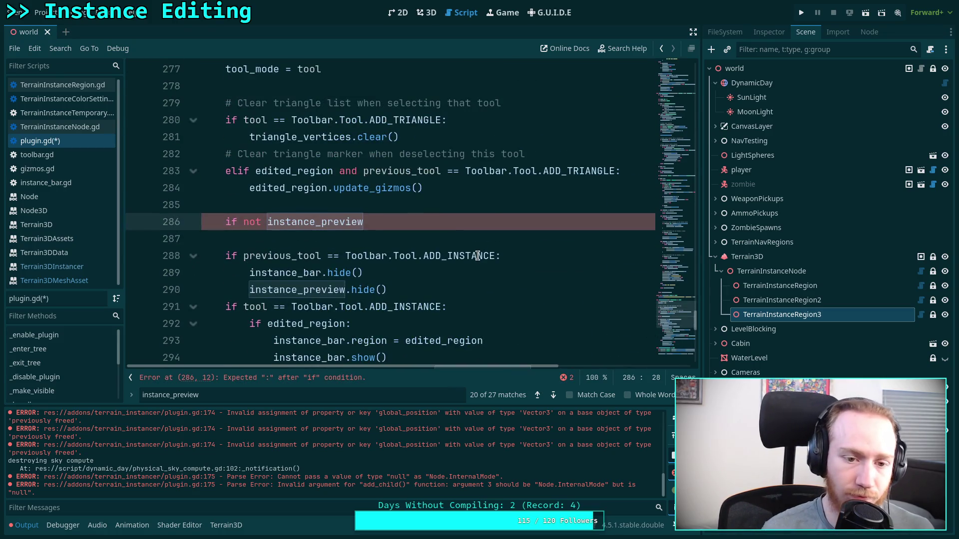
key(Return)
text(in)
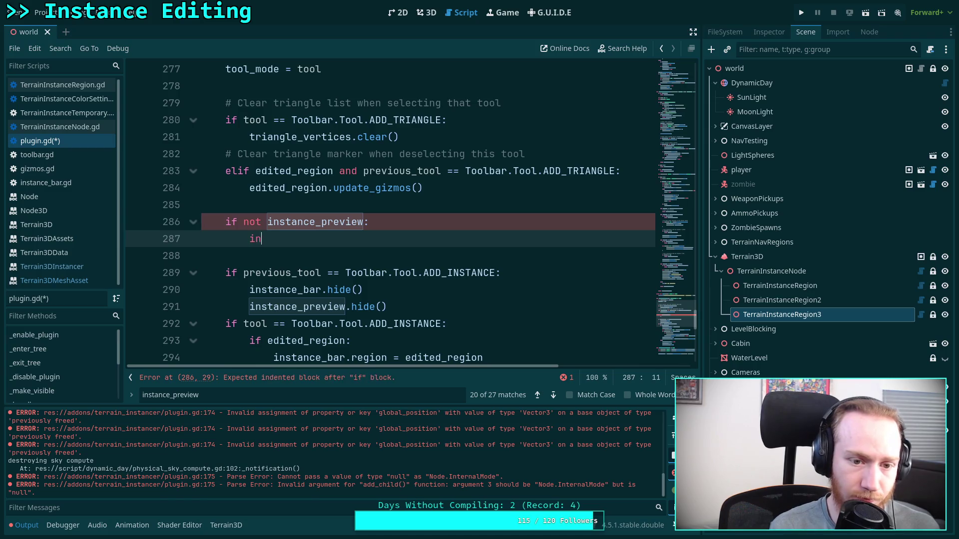
text(stance_preview)
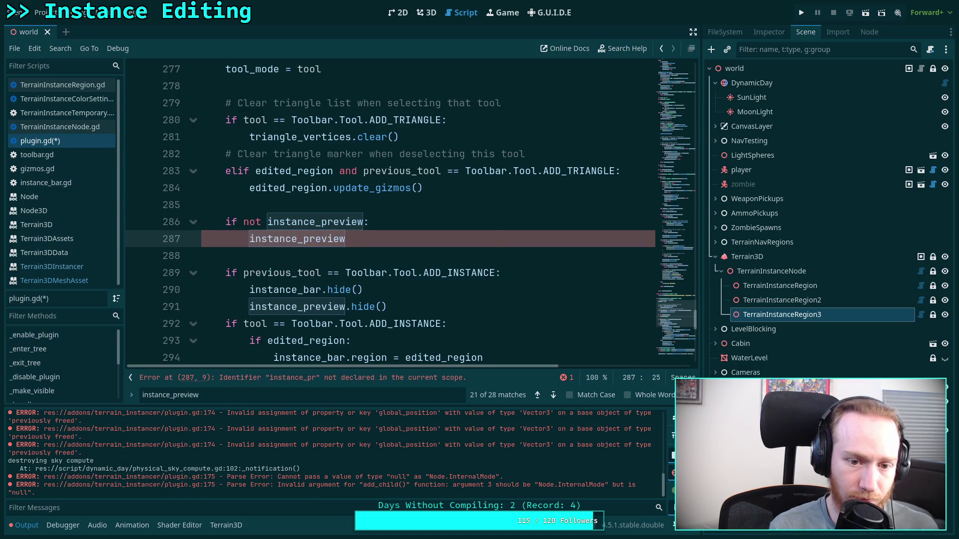
text( = MeshInst)
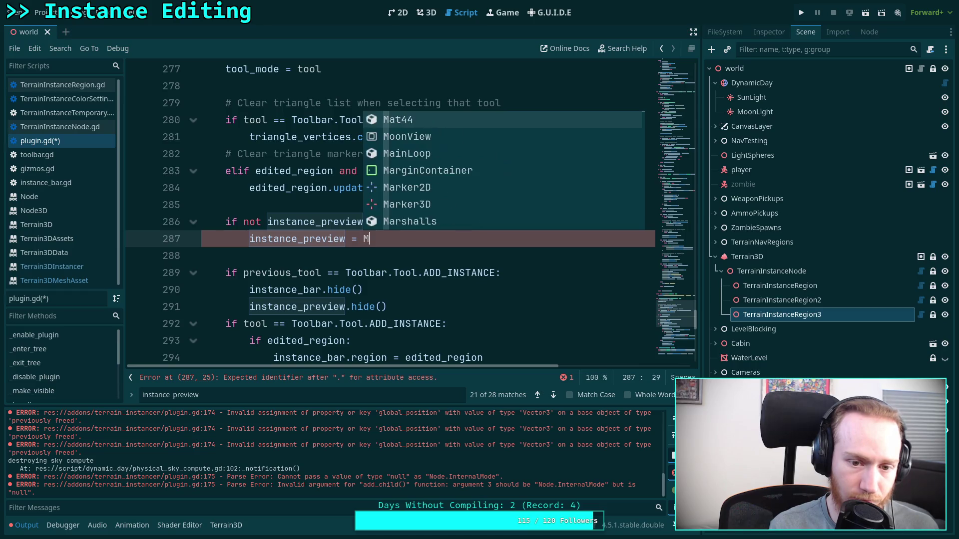
key(Return)
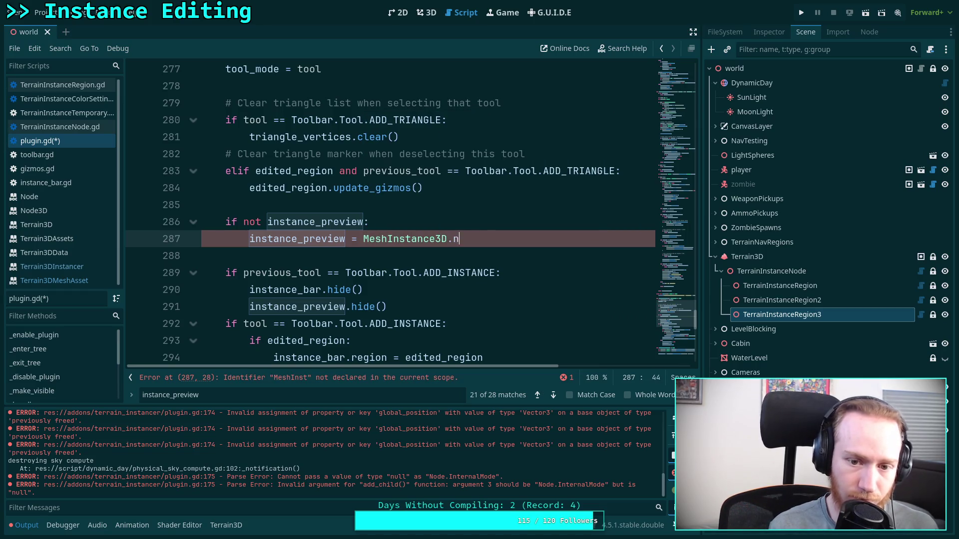
text(ew()
key(Return)
key(ctrl+s)
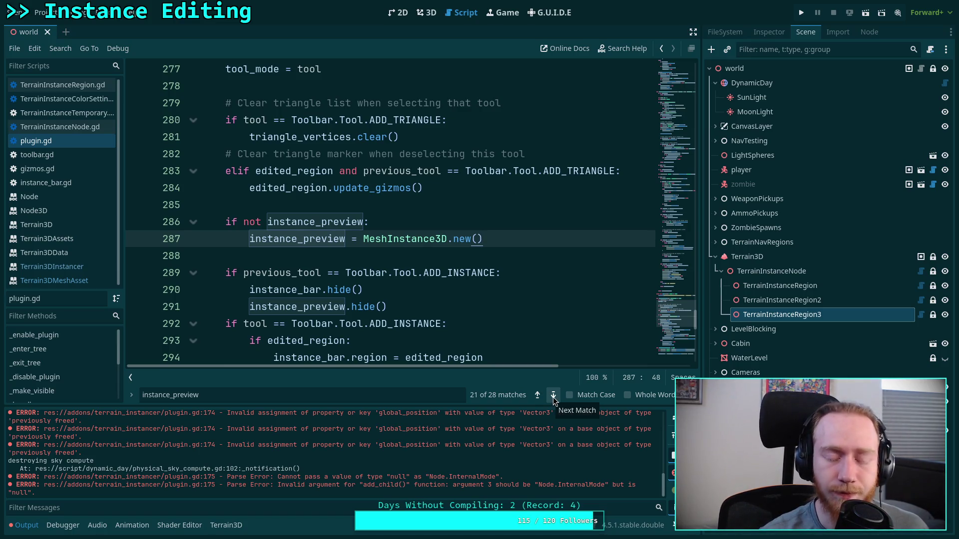
Step through the instance_preview matches in plugin.gd: the creation on line 48, then lines 49, 54 and 85
click(553, 396)
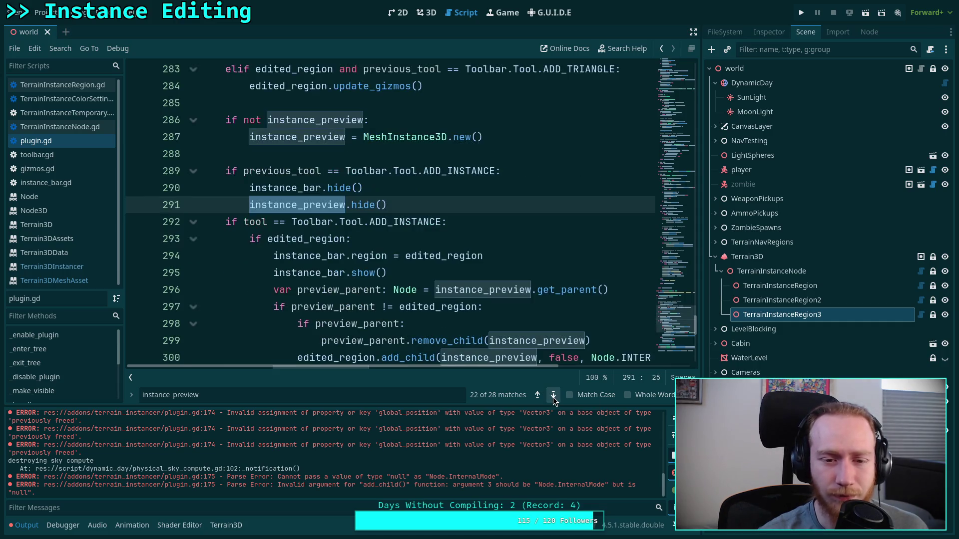
click(552, 396)
click(552, 396)
click(553, 396)
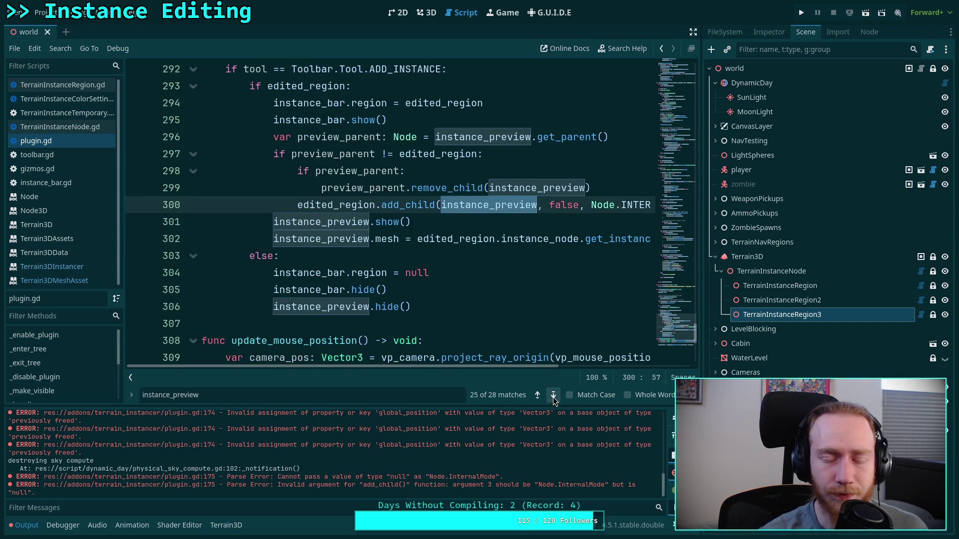
click(552, 397)
click(553, 396)
click(553, 396)
click(553, 396)
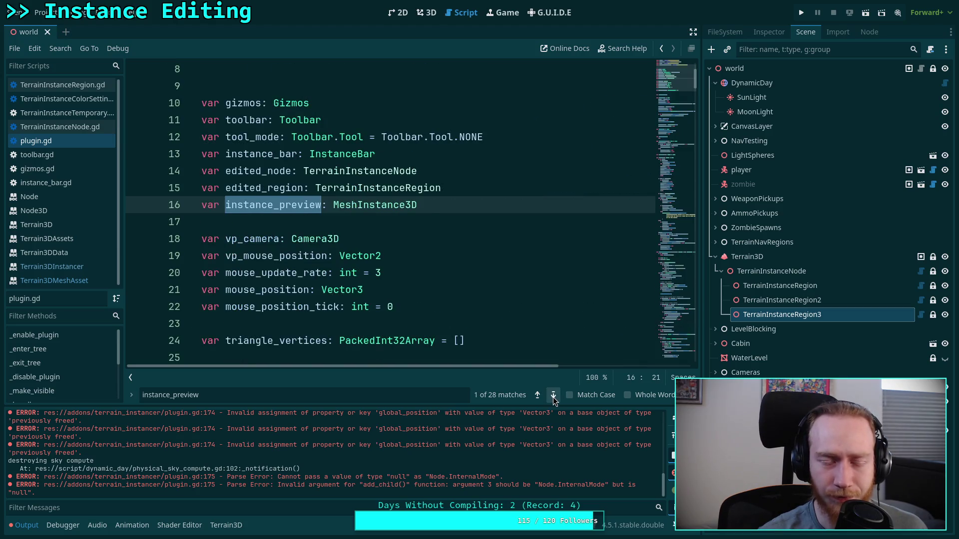
click(553, 396)
click(553, 396)
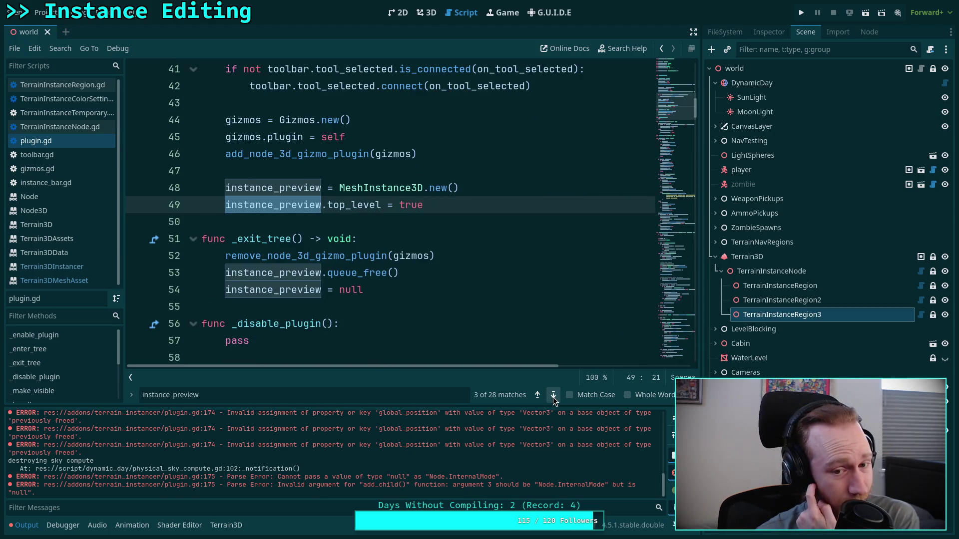
click(553, 396)
click(553, 396)
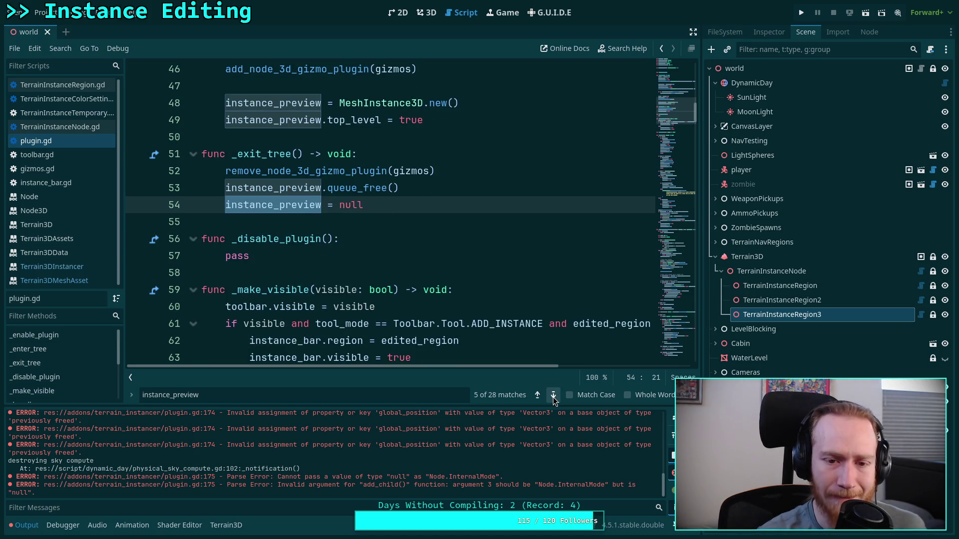
click(553, 397)
click(538, 395)
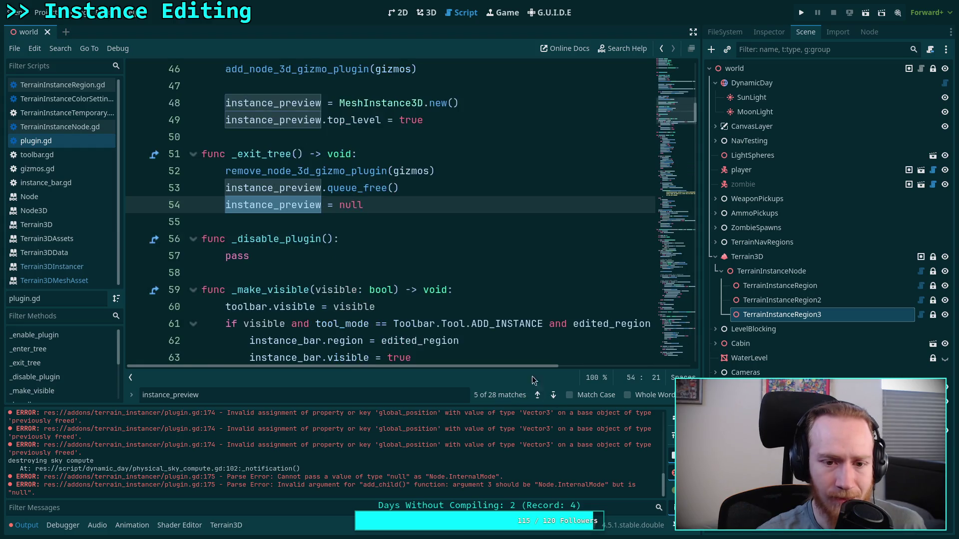
Delete the instance_preview.top_level = true line and save the script
scroll(500, 200, up, 1)
click(496, 155)
key(shift+Down)
key(BackSpace)
key(ctrl+s)
Review the further instance_preview matches down to line 84 and back
click(552, 390)
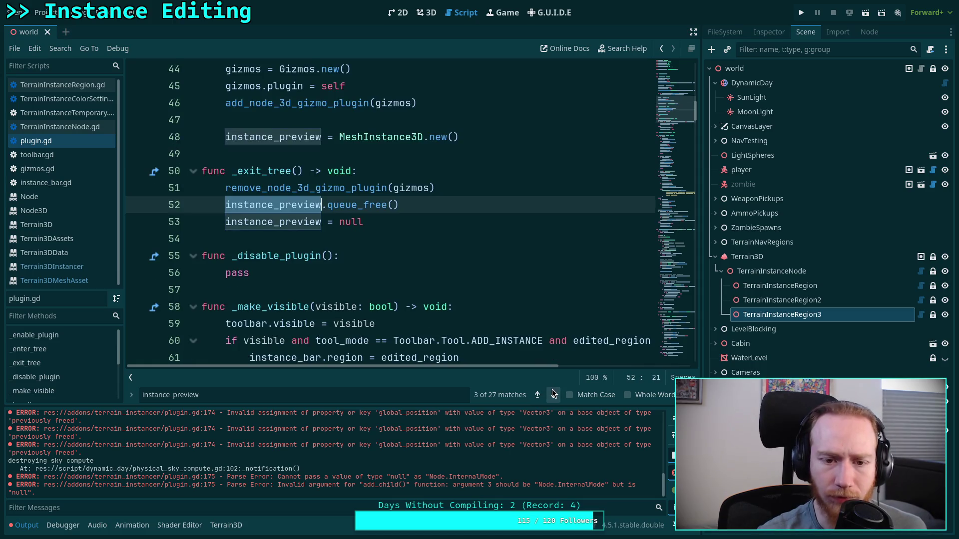
click(553, 390)
click(553, 390)
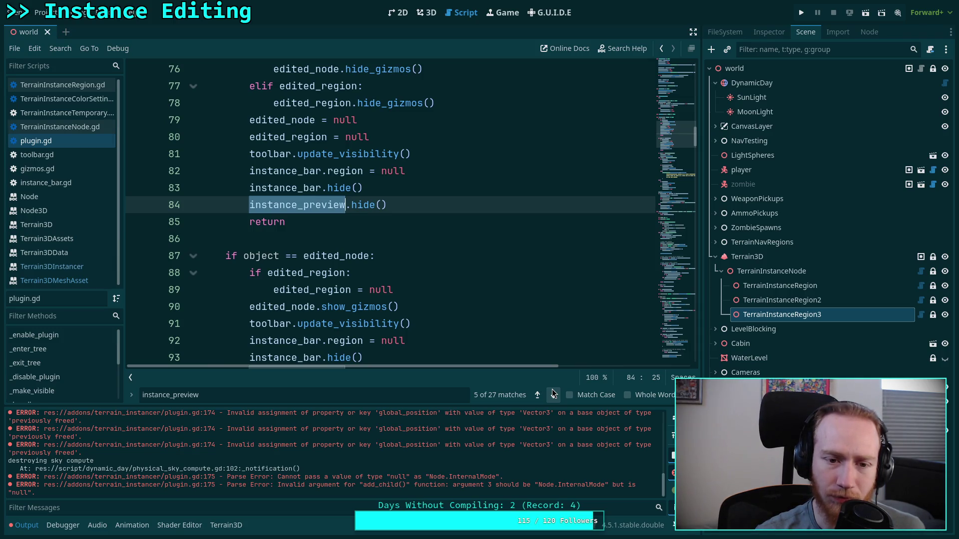
click(537, 395)
Retype 'instance_preview.top_level = true' as line 49, right below the creation on line 48
click(476, 119)
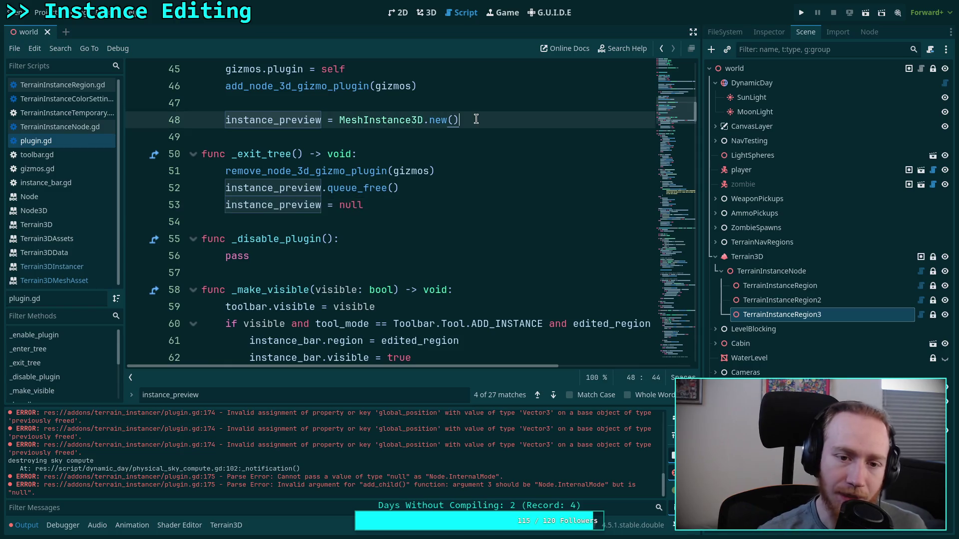
key(Return)
text(instan)
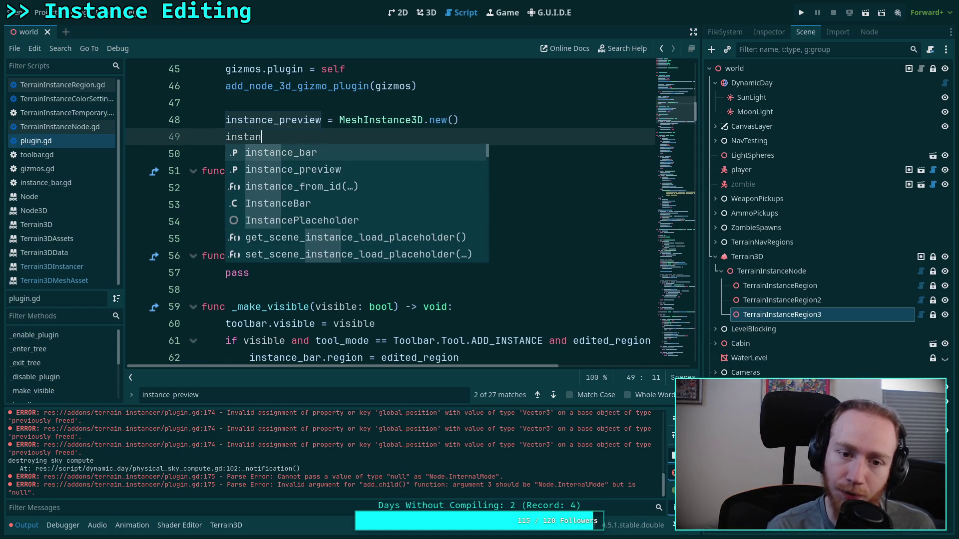
key(Down)
key(Return)
text(.to)
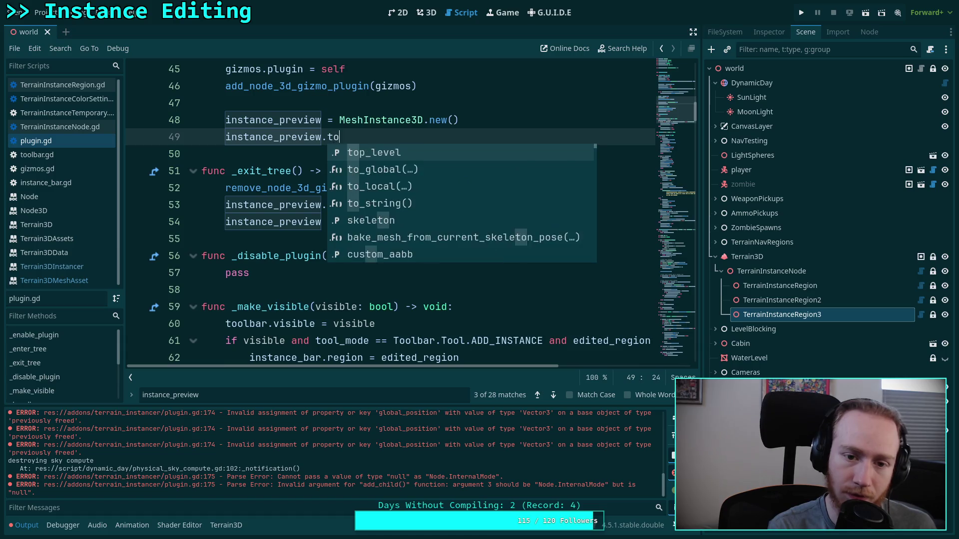
key(Return)
text(= true)
key(Escape)
Check the remaining instance_preview matches on lines 54 and 85
click(553, 395)
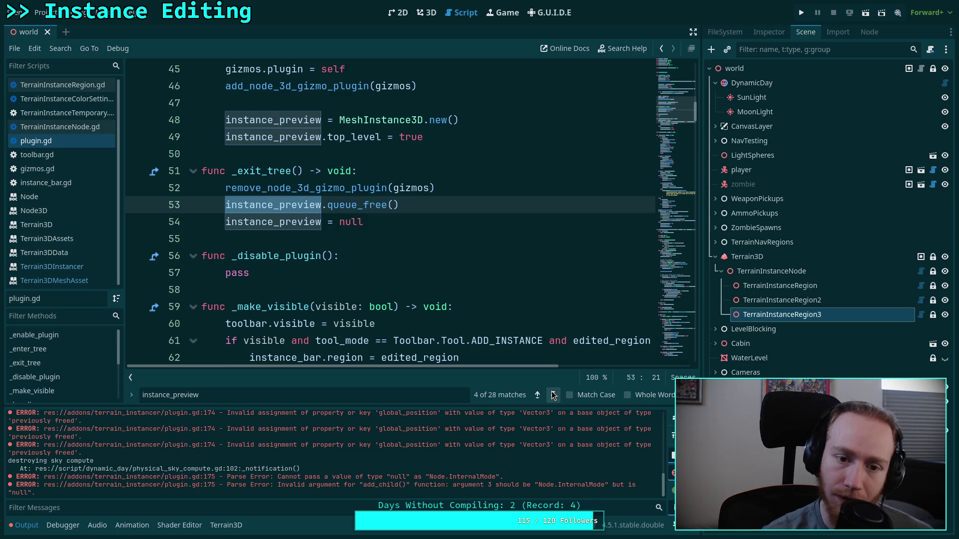
click(553, 395)
click(553, 395)
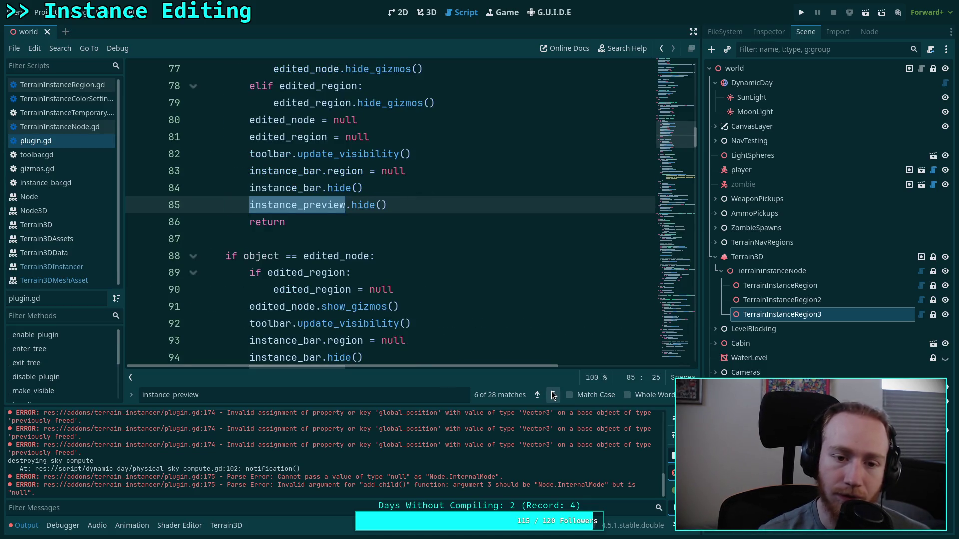
scroll(457, 303, up, 2)
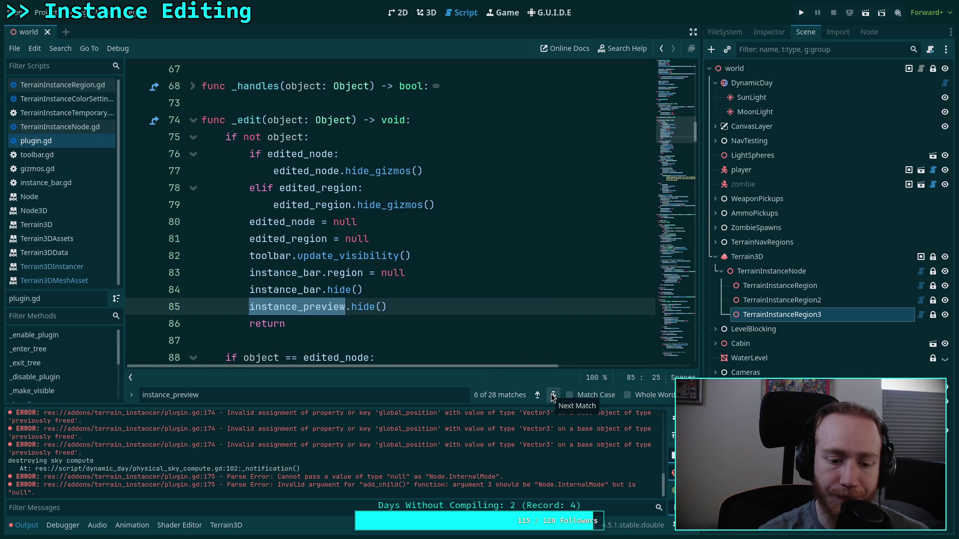
Put the first early-return instance_preview.hide() in _edit under a new 'if instance_preview:' check
click(427, 293)
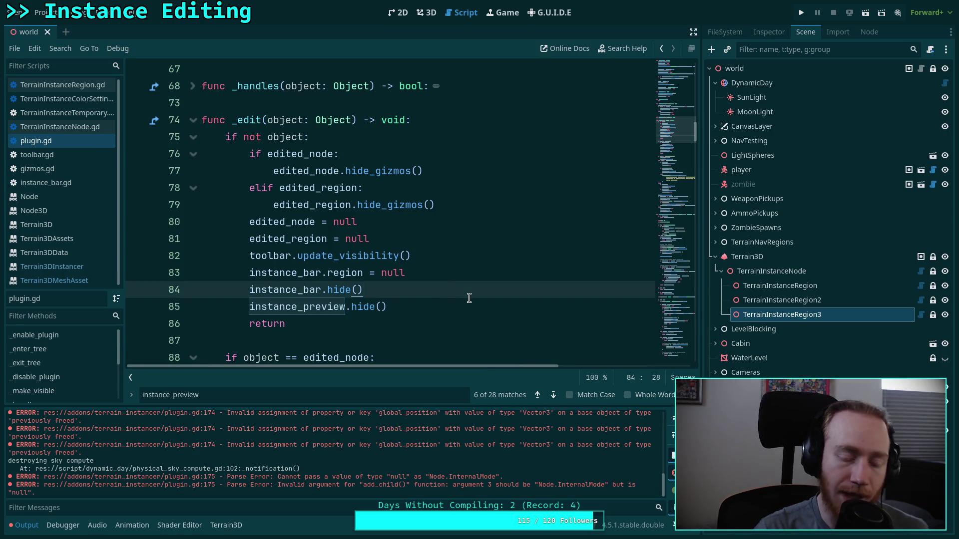
key(Return)
text(if )
text(inst)
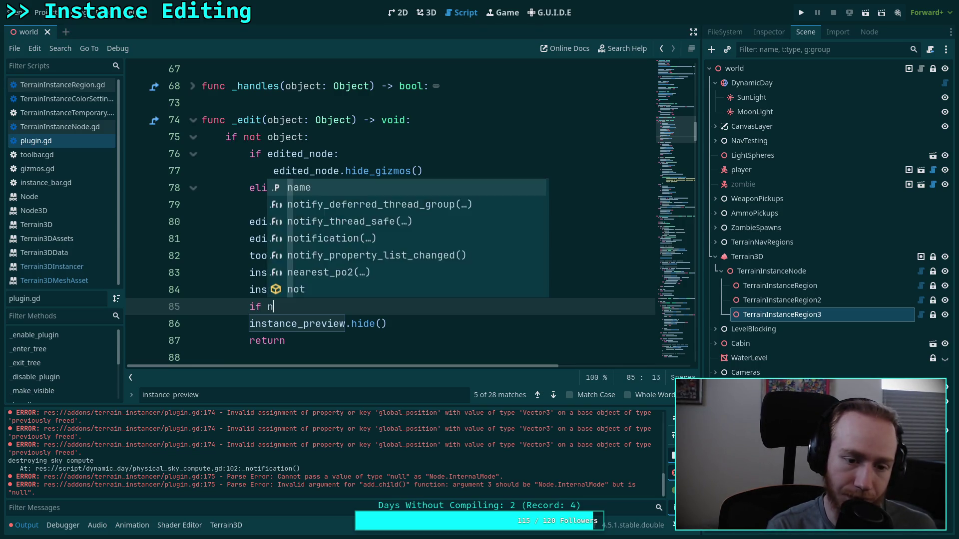
key(Down)
key(Return)
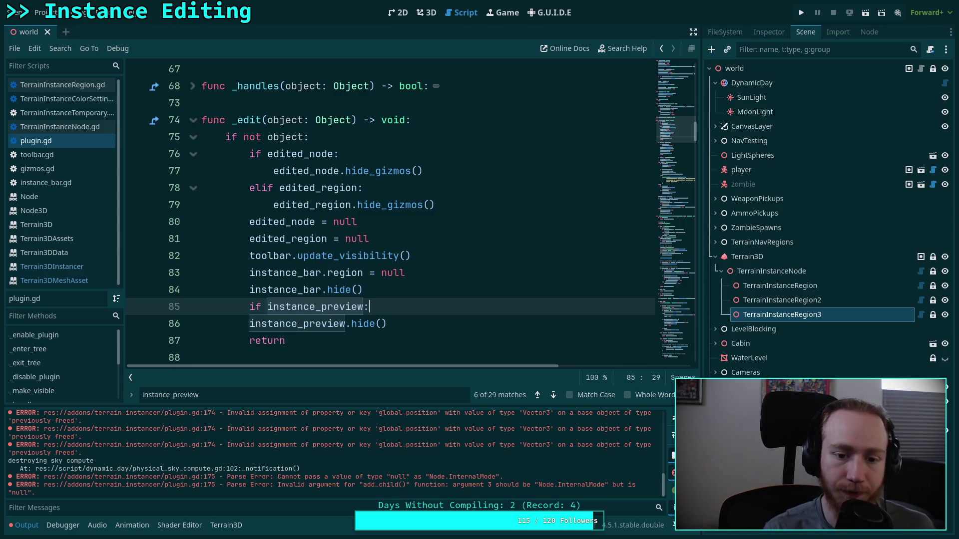
click(251, 324)
key(Tab)
Add 'if instance_preview:' on line 96 after instance_bar.hide() and indent the hide call on line 97
scroll(439, 299, down, 2)
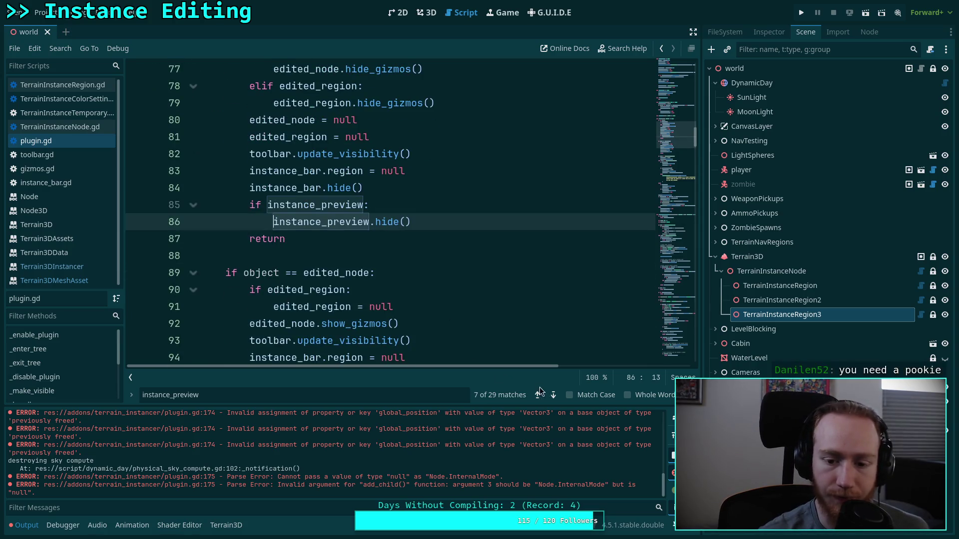
click(554, 394)
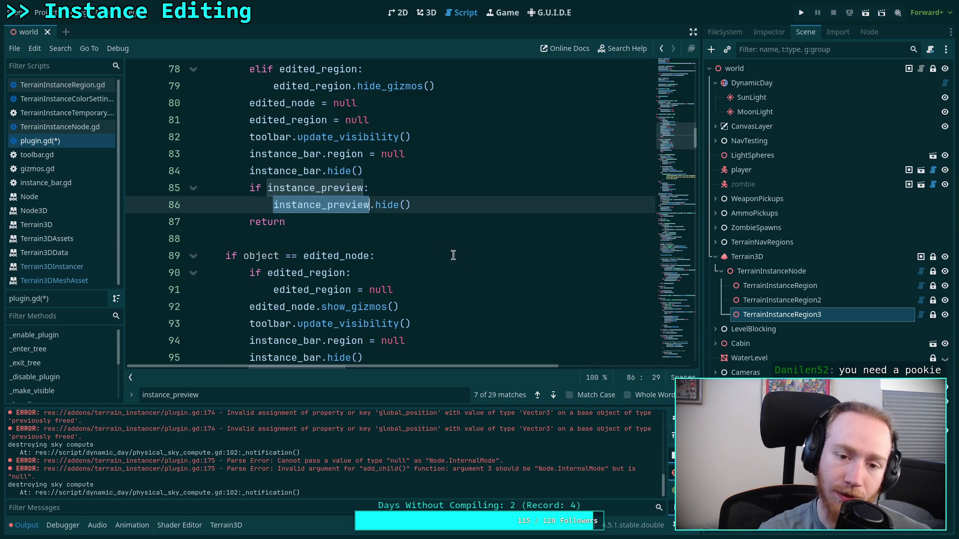
click(550, 397)
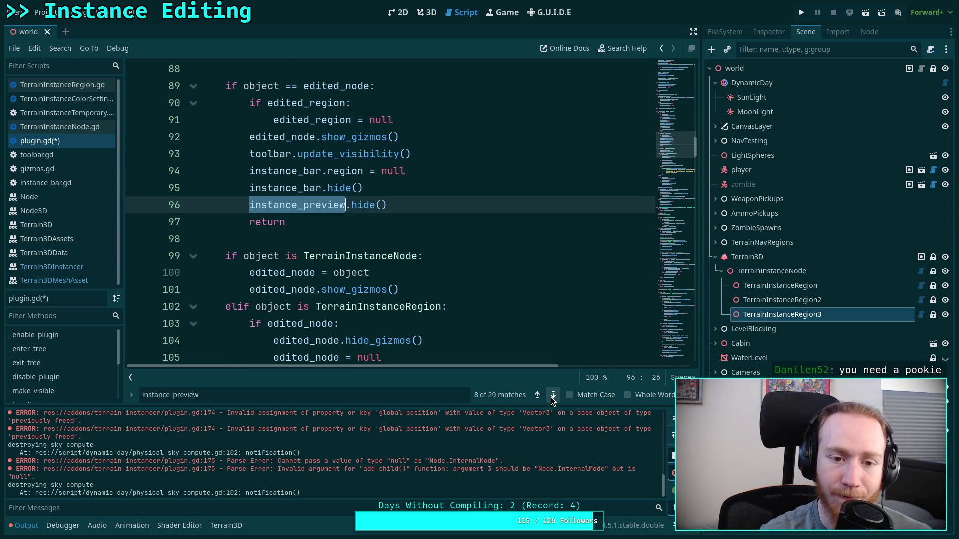
scroll(454, 323, up, 3)
scroll(436, 311, down, 2)
click(365, 239)
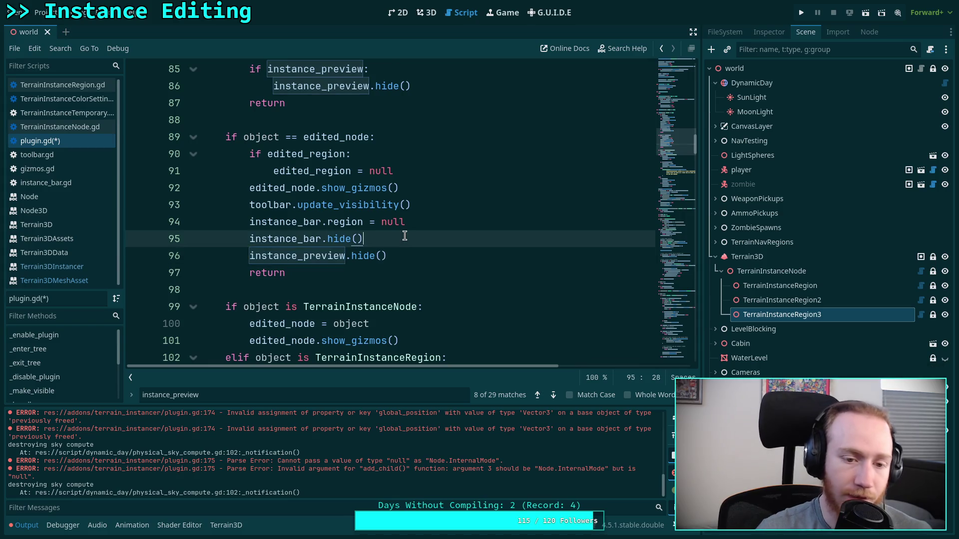
key(Return)
text(if instance_pr)
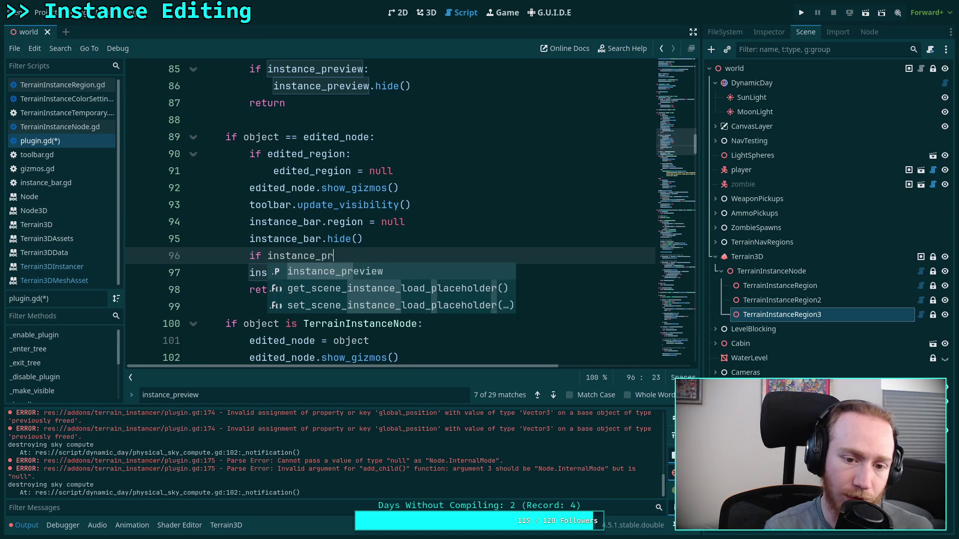
key(Return)
text(:)
click(248, 273)
key(Tab)
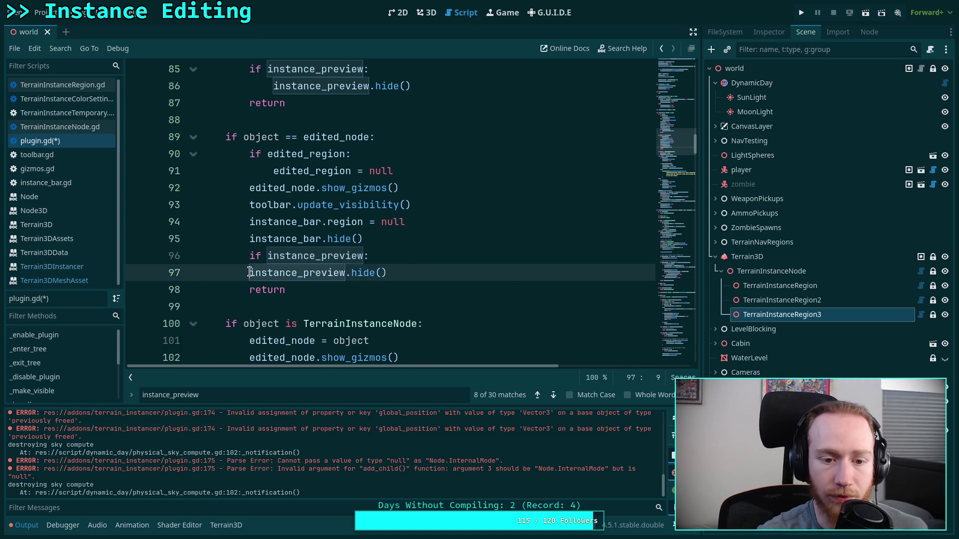
scroll(339, 279, down, 7)
scroll(339, 279, down, 6)
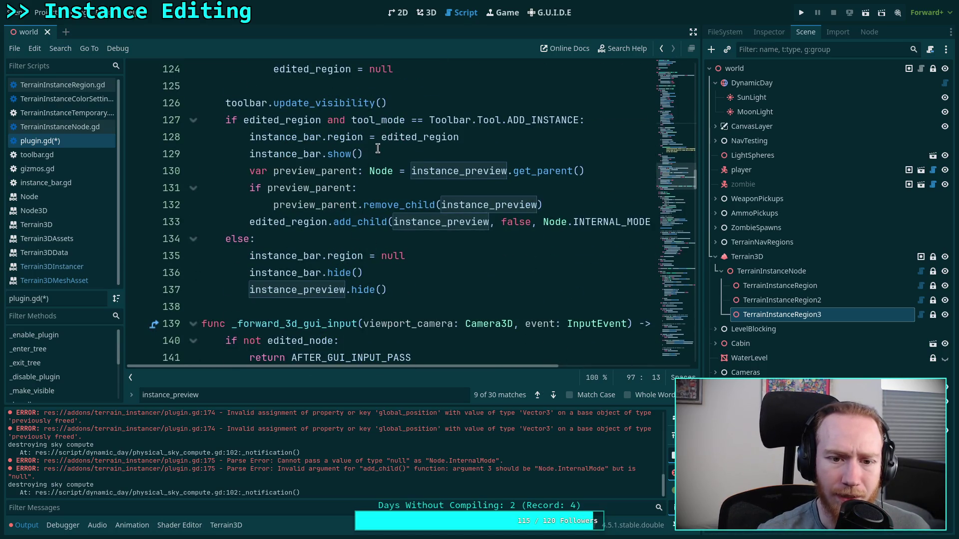
Add an 'if not instance_preview:' check after instance_bar.show() on line 129
click(376, 152)
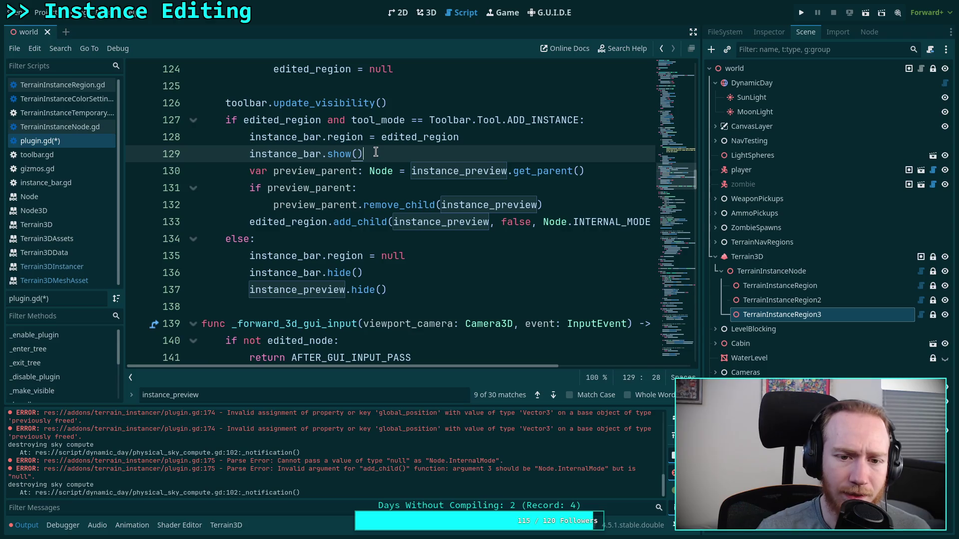
key(Return)
text(if )
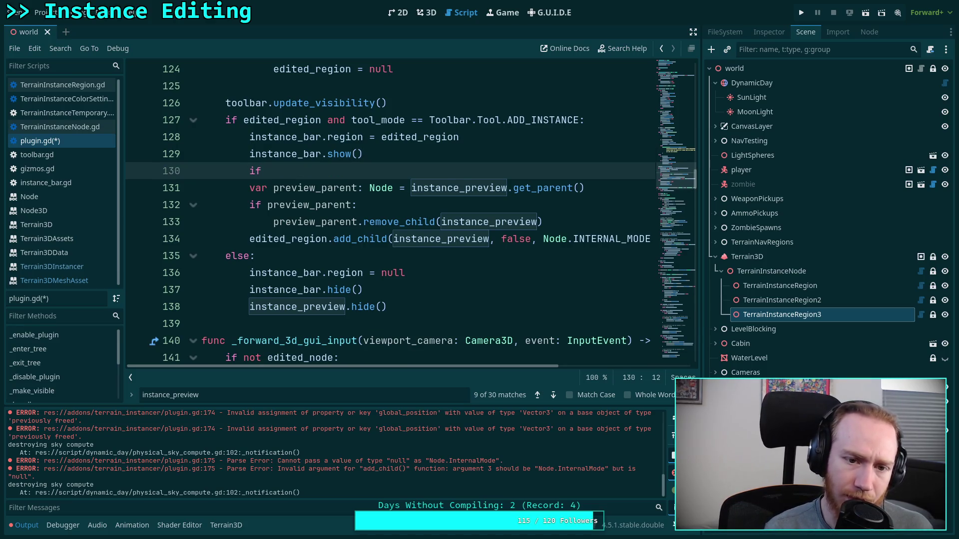
text(not inst)
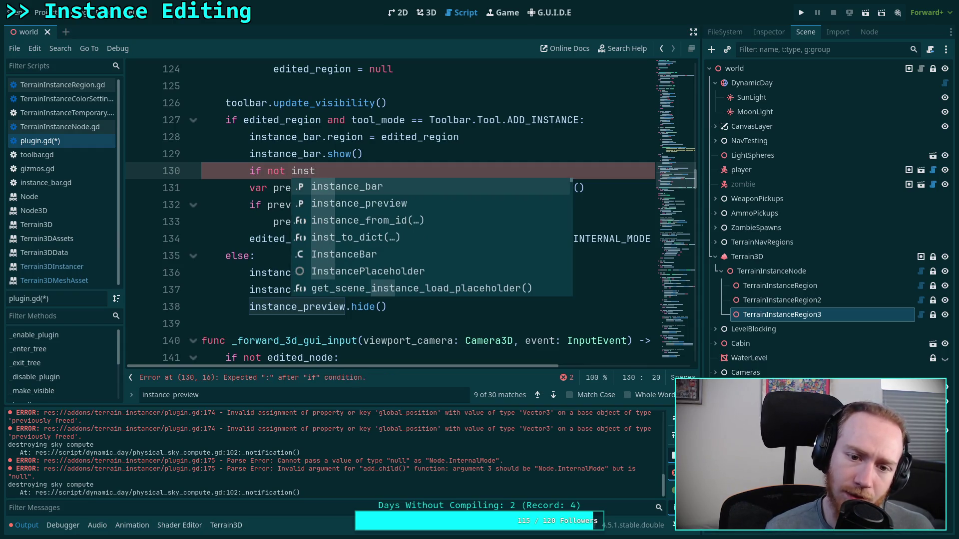
click(202, 170)
click(367, 171)
text(an)
key(Down)
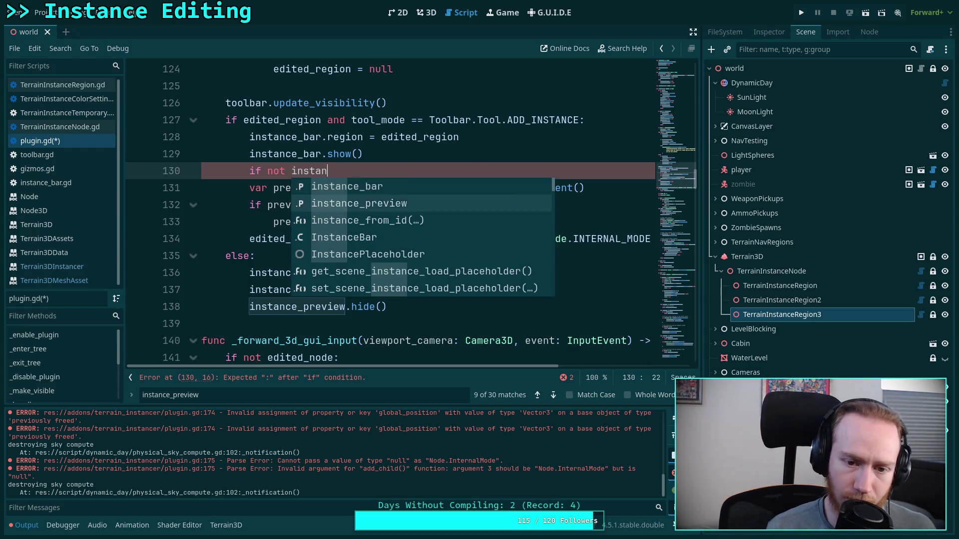
key(Return)
text(:)
Write 'instance_preview = MeshInstance3D.new()' under the check and collapse the Output panel
key(Return)
text(instance_)
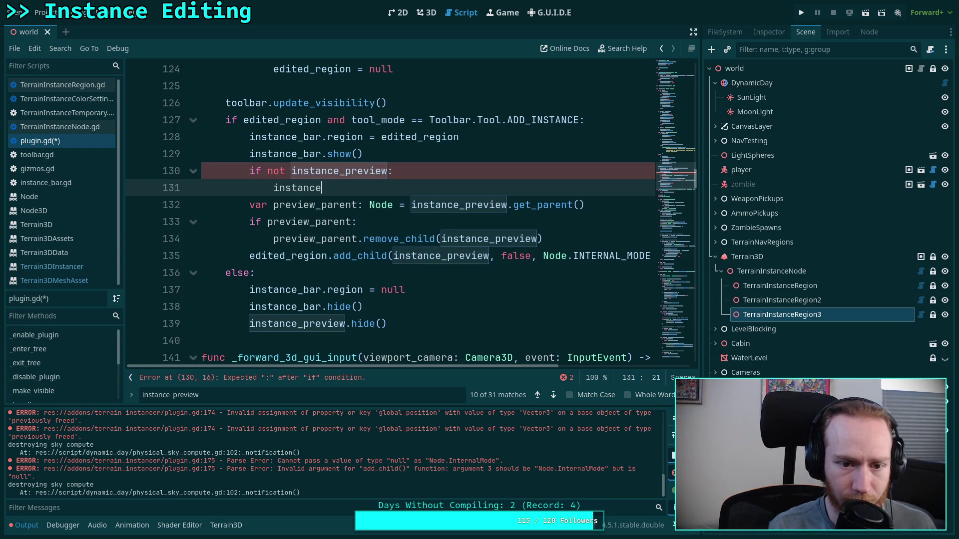
key(Return)
text(MeshIn)
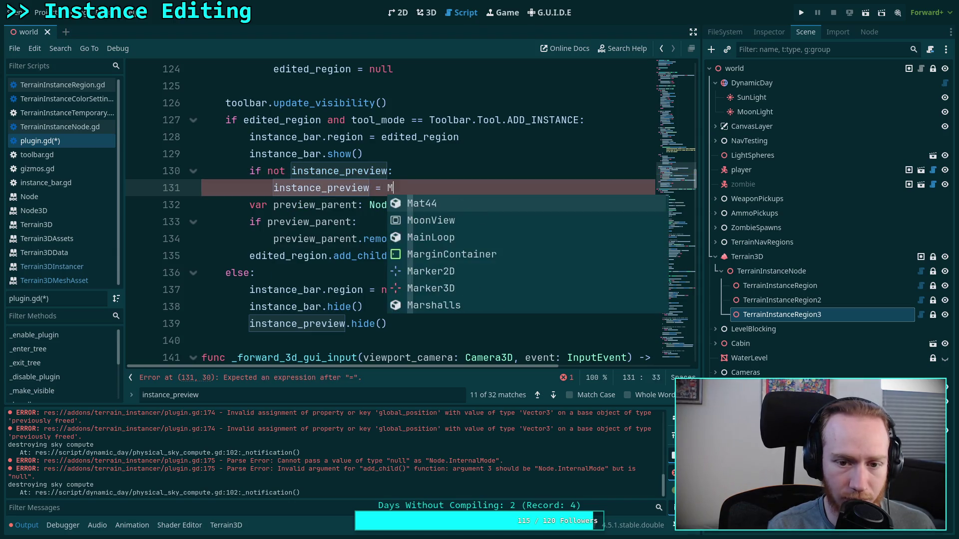
key(Return)
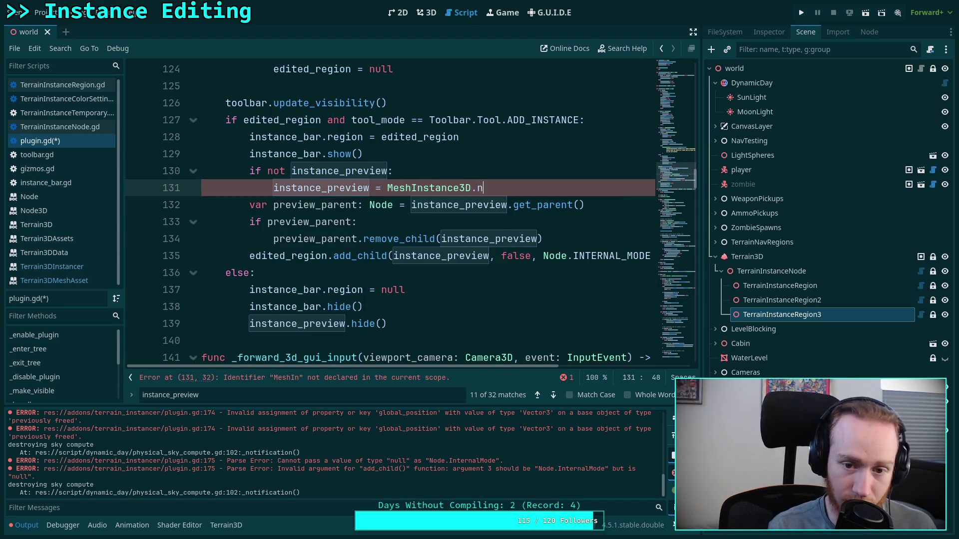
text(ew)
key(Return)
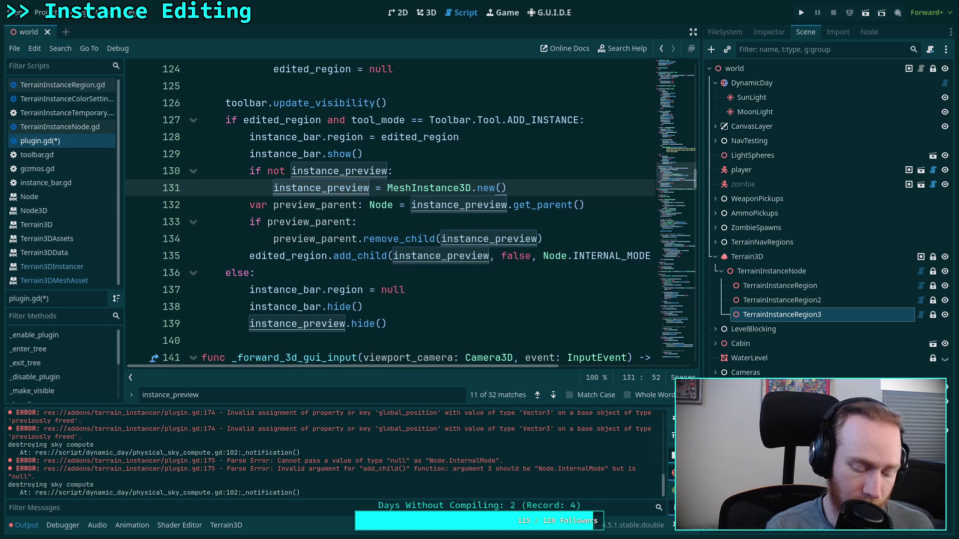
key(Return)
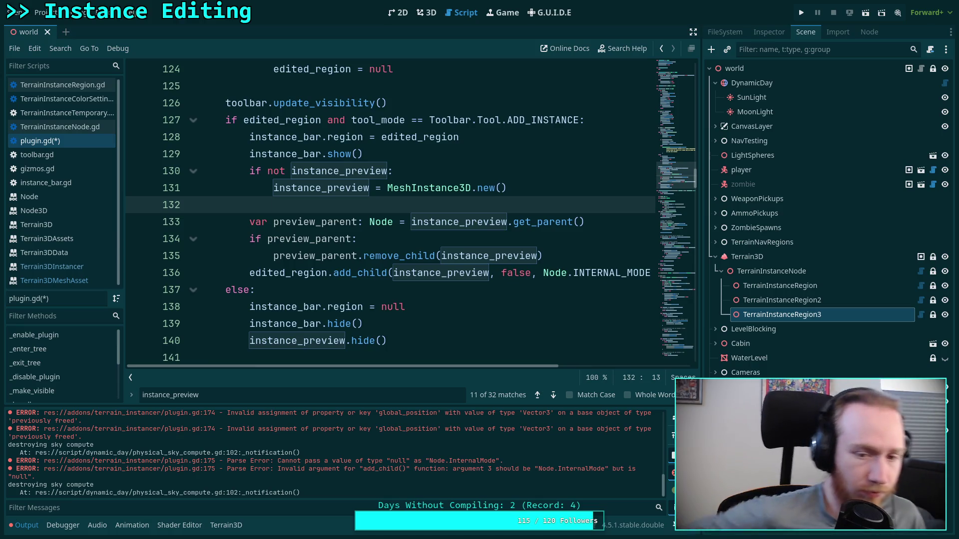
scroll(369, 265, down, 8)
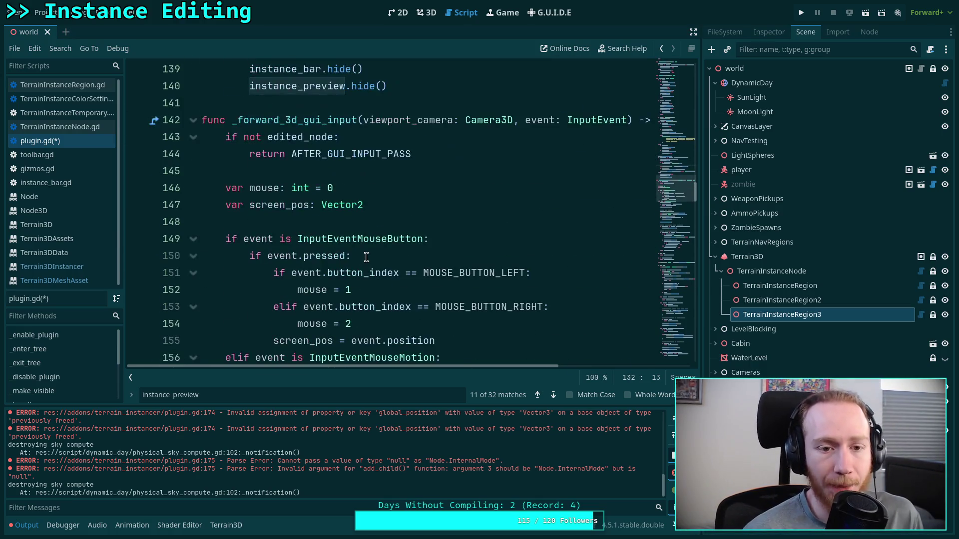
key(ctrl+j)
scroll(463, 308, down, 10)
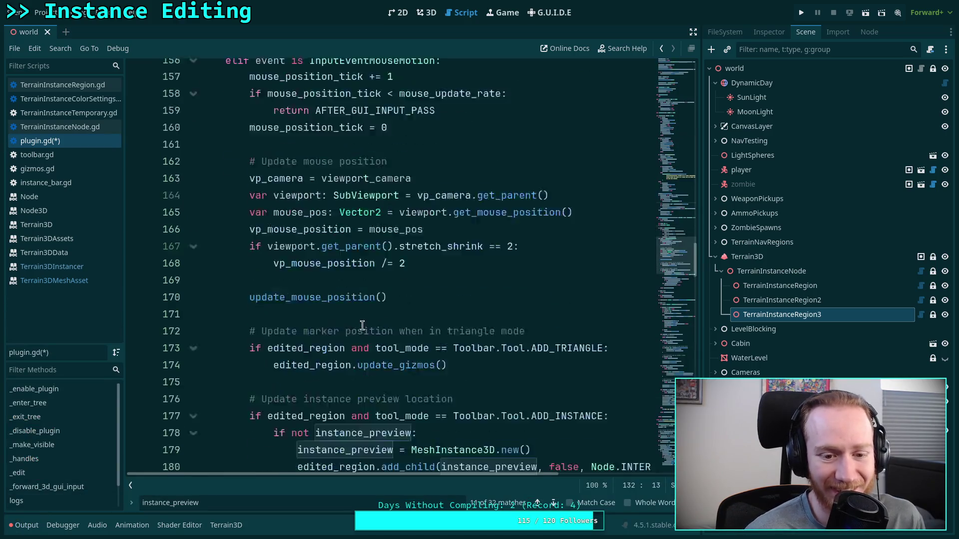
Start a new 'func ensure_instance_preview() -> void:' at the end of plugin.gd
scroll(463, 308, down, 20)
click(526, 421)
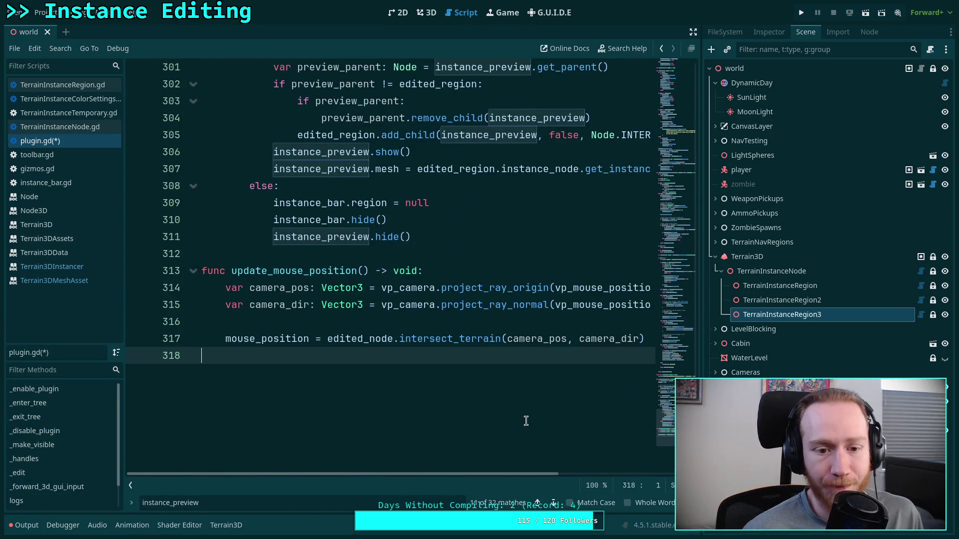
key(Return)
text(func)
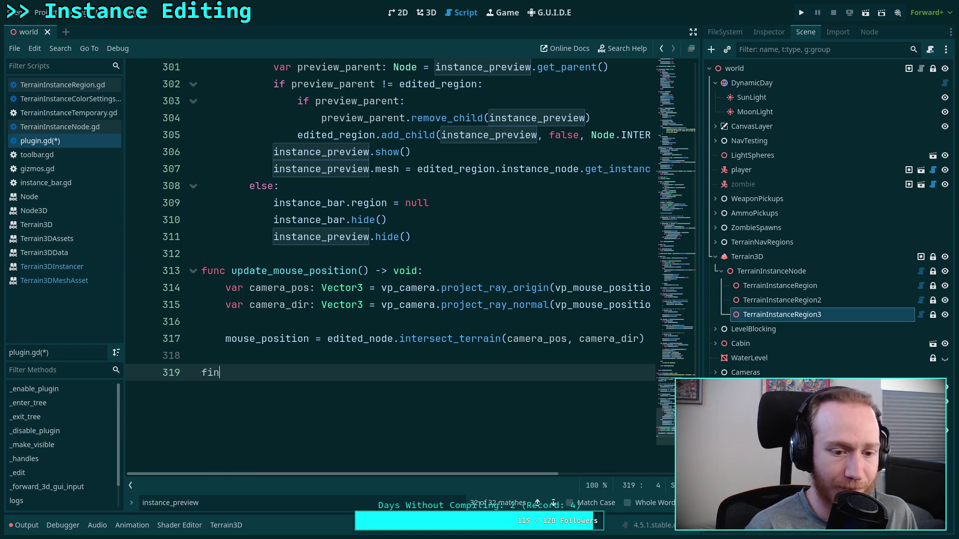
text( ensure)
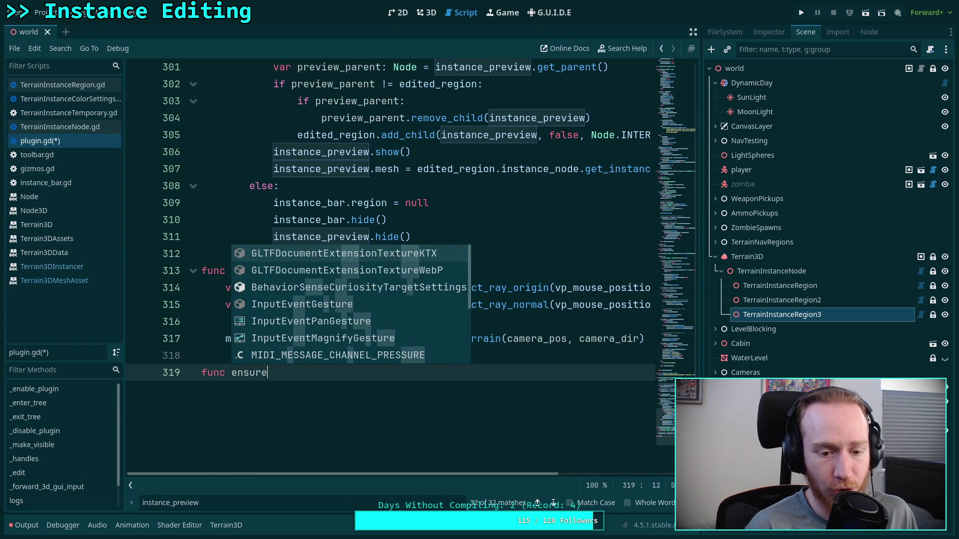
text(_instance_r)
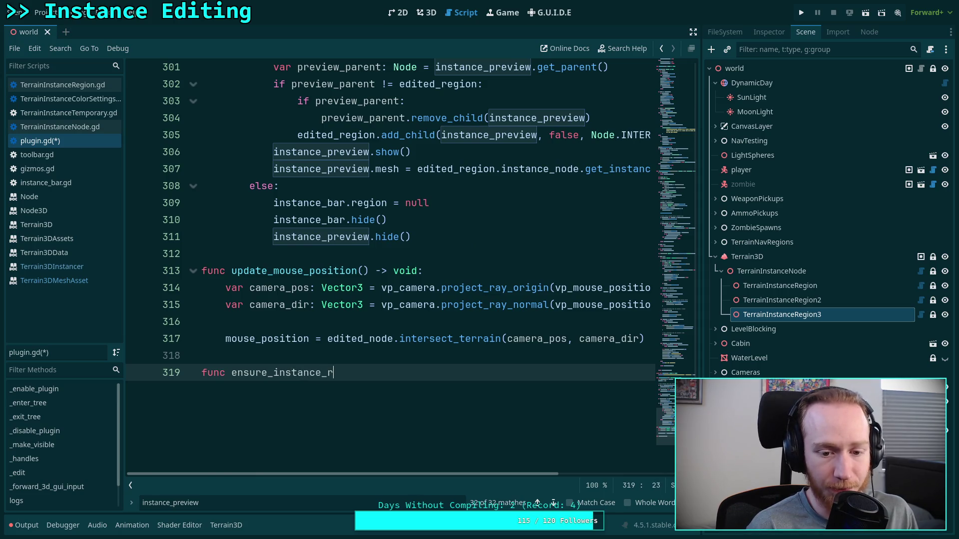
key(BackSpace)
text(previo)
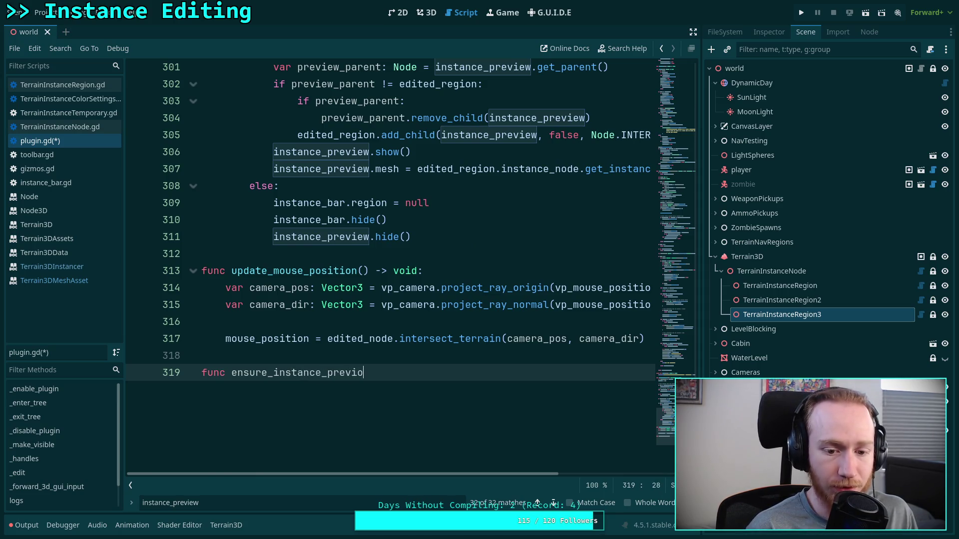
text(w()
text( -)
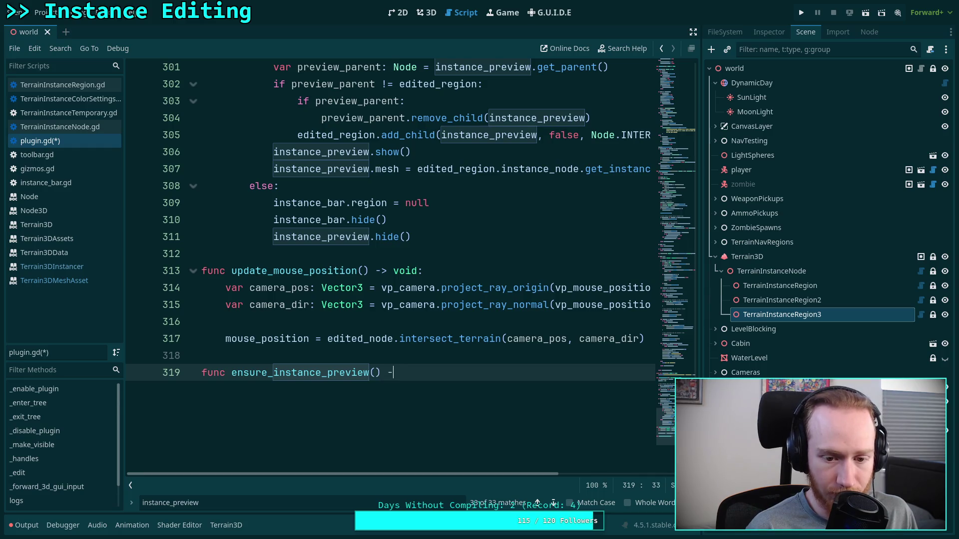
text(oid)
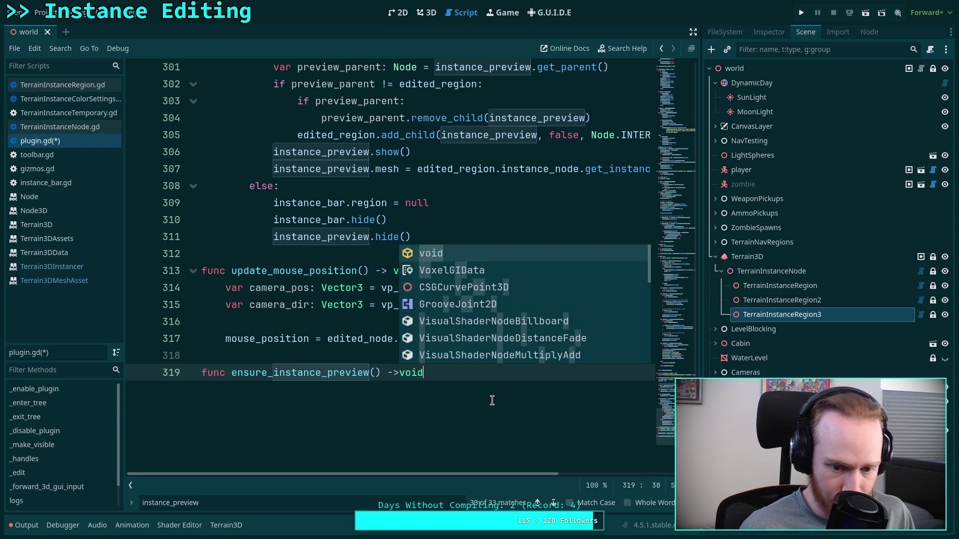
key(Left)
key(Left)
key(Left)
key(End)
text(:)
key(Return)
Begin the function body with 'if instance_preview: return'
text(if not instance_pr)
key(Return)
text(:)
key(Return)
text(ed)
key(BackSpace)
key(BackSpace)
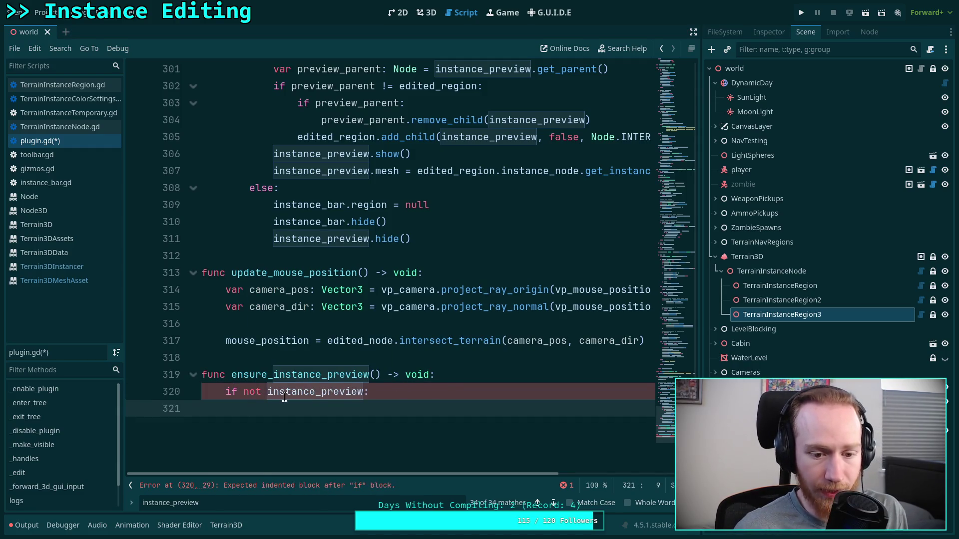
click(267, 395)
key(BackSpace)
key(BackSpace)
key(BackSpace)
click(332, 407)
text(return)
key(Return)
key(Return)
Add 'instance_preview = MeshInstance3D.new()' after the early return
text(instance_pr)
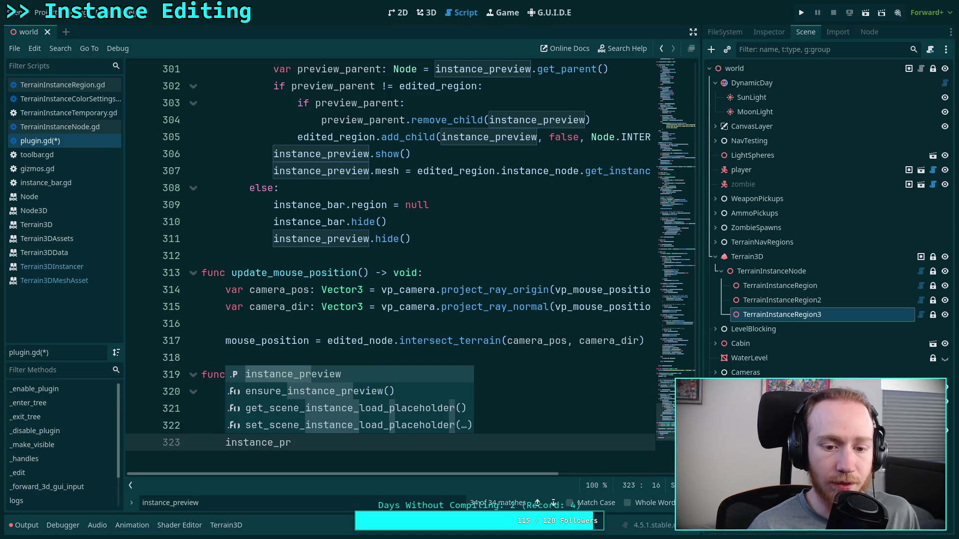
key(Return)
text(.)
key(Escape)
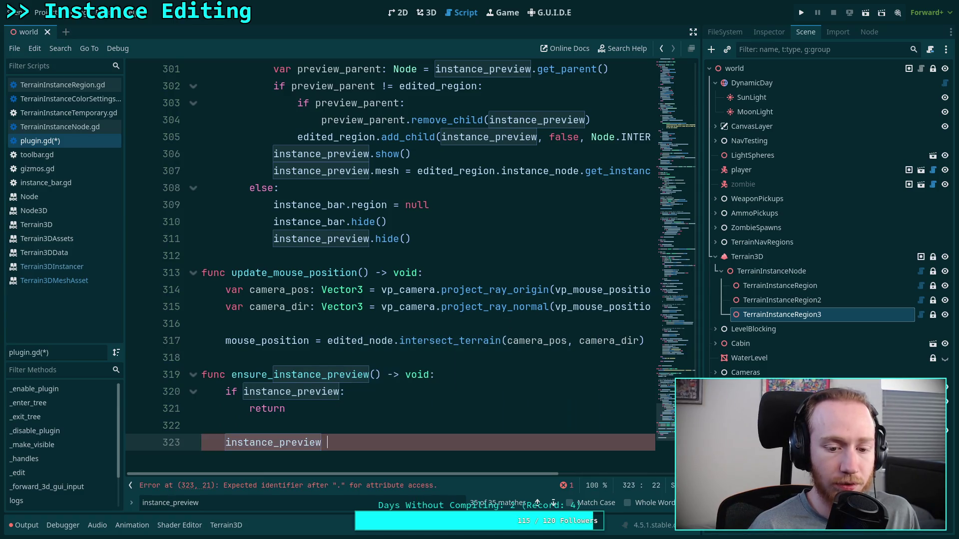
text(= MeshInst)
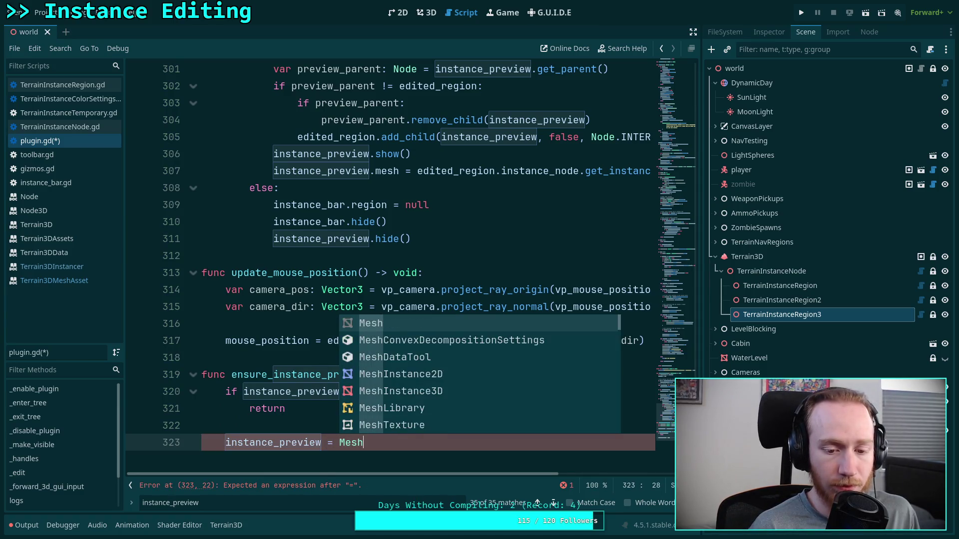
key(Return)
text(.new())
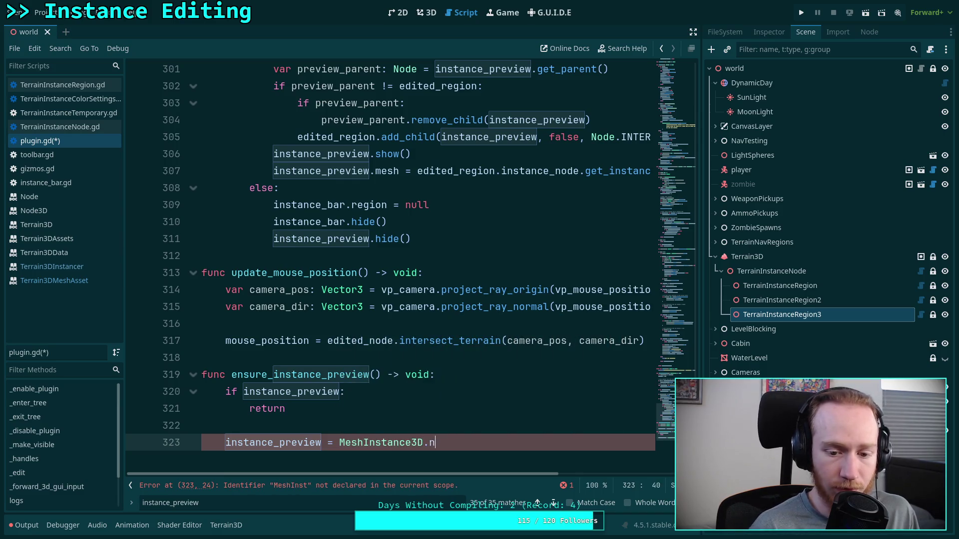
key(Return)
Add 'instance_preview.top_level = true' to the function and save the script
text(insta)
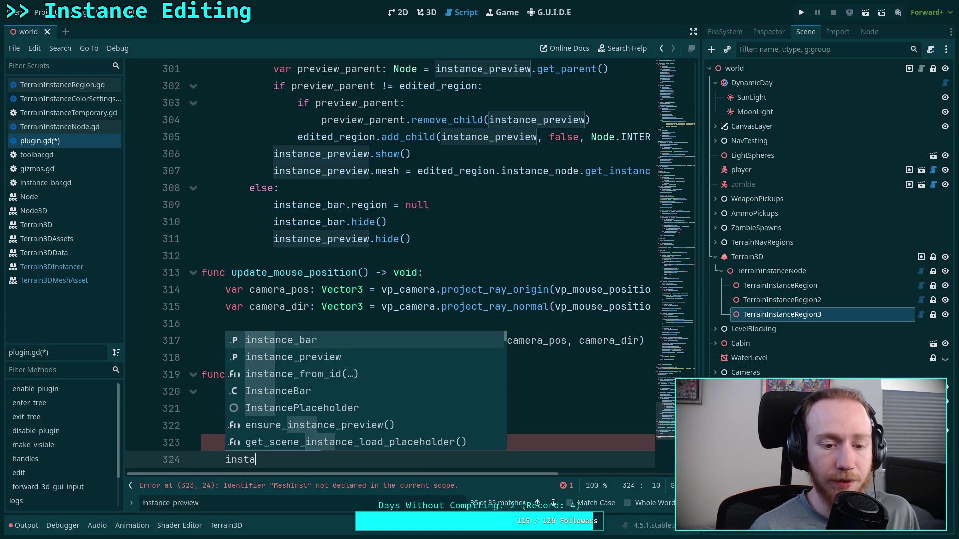
key(Down)
key(Return)
text(.top)
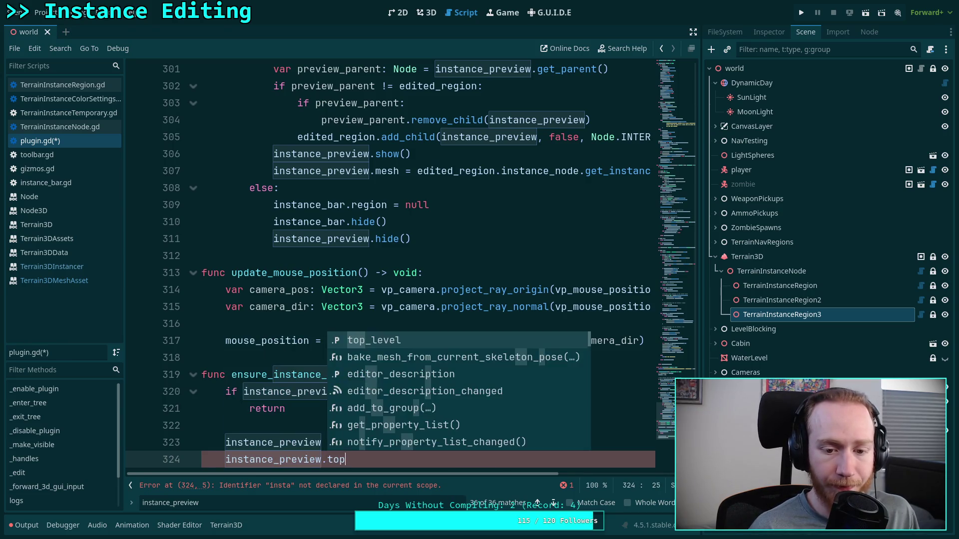
key(Return)
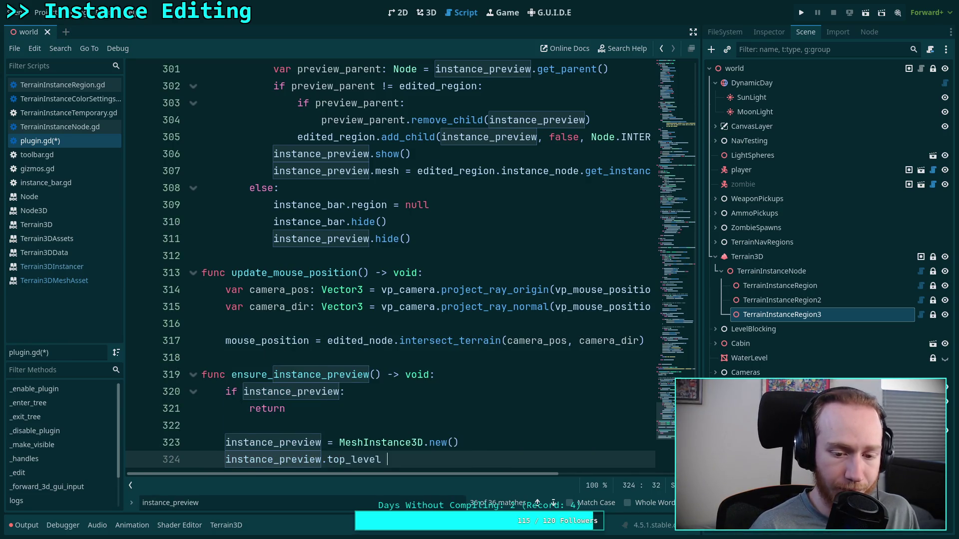
text(true)
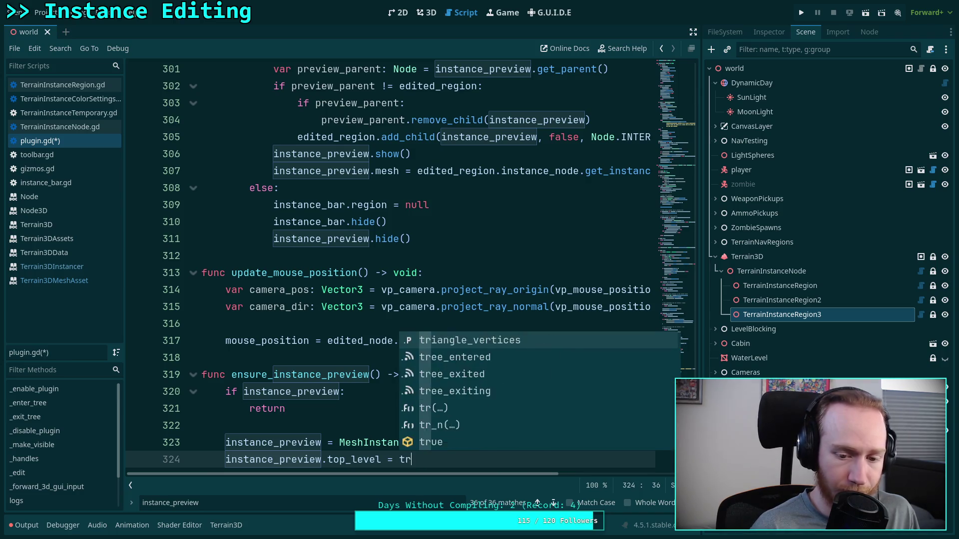
key(Escape)
key(ctrl+s)
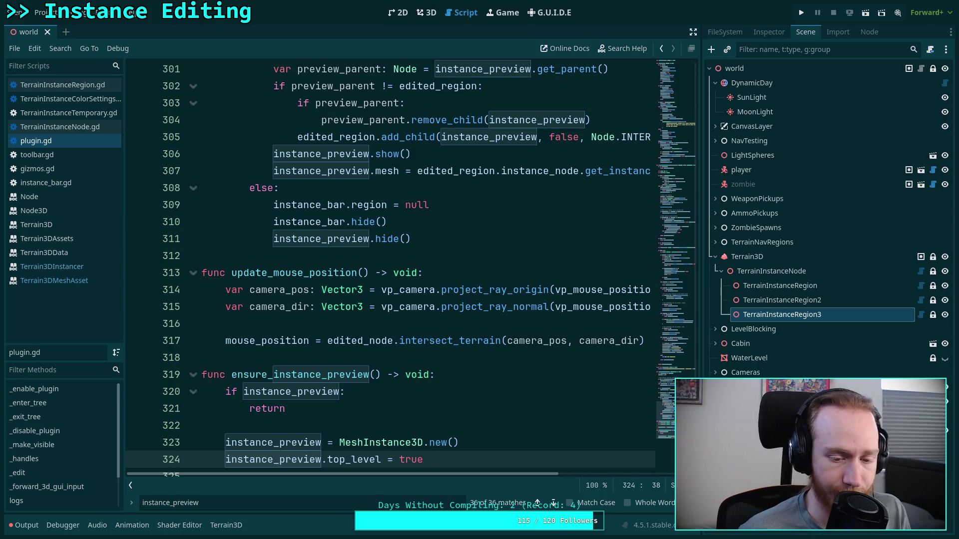
scroll(359, 293, up, 2)
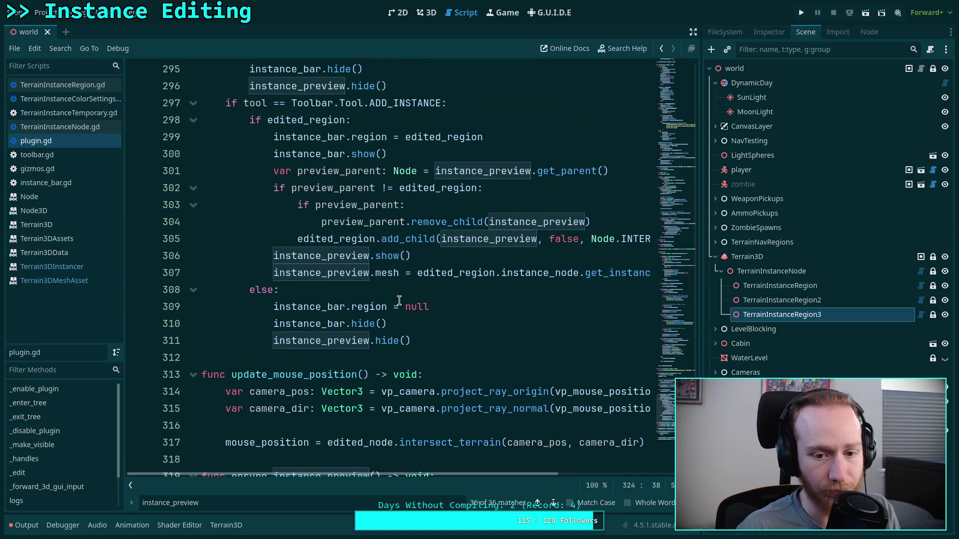
Replace a selected block higher in plugin.gd with an ensure_instance_preview() call
scroll(402, 299, up, 1)
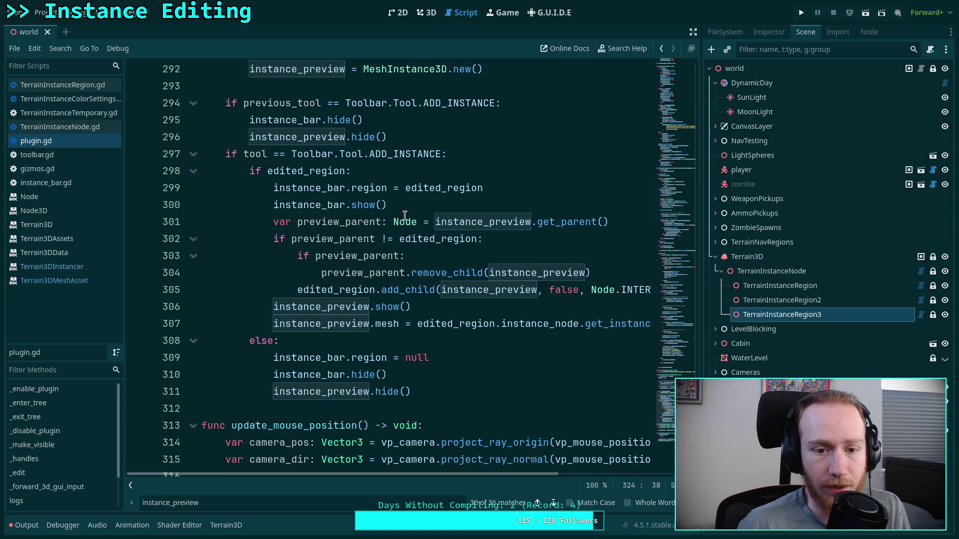
scroll(352, 182, up, 2)
scroll(332, 212, up, 1)
drag(484, 222, 225, 204)
text(ens)
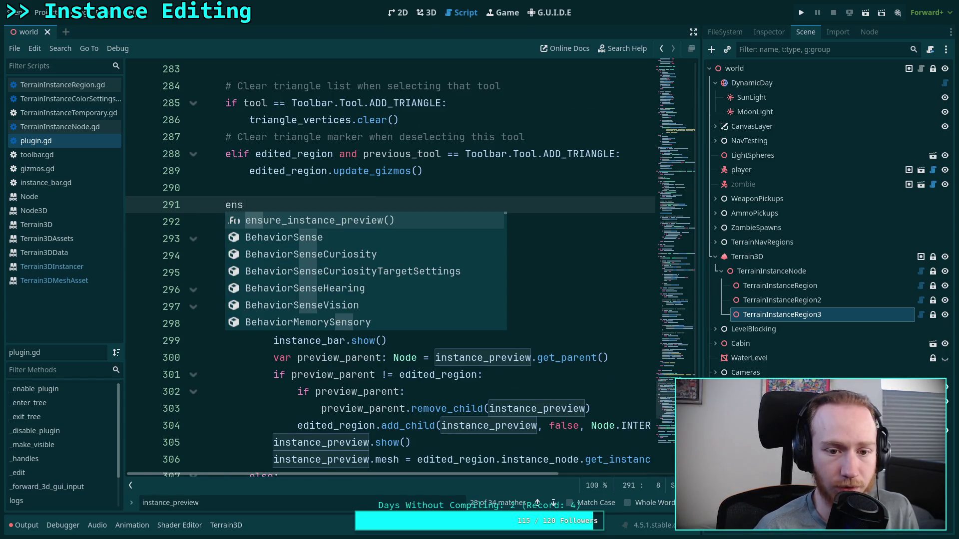
key(Return)
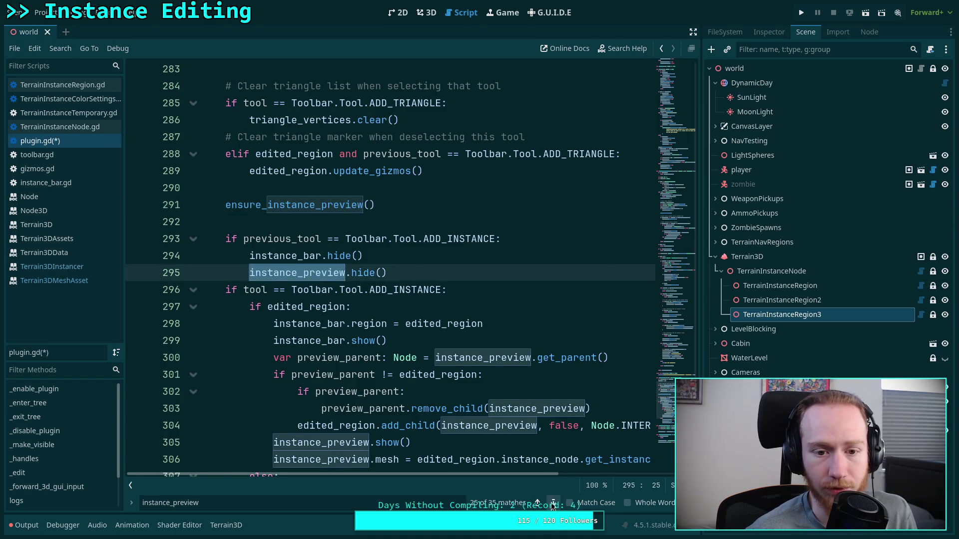
scroll(400, 117, down, 2)
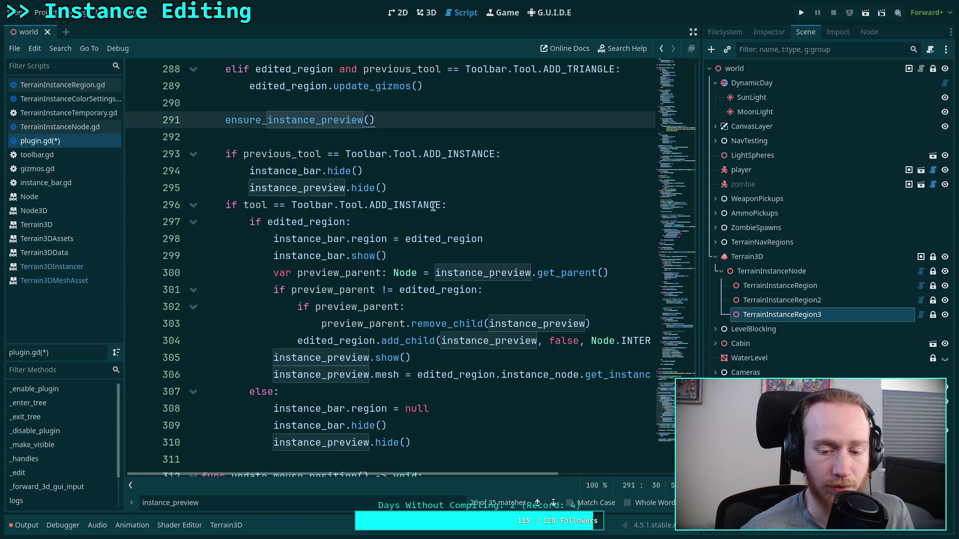
Replace the preview creation and top_level lines 48–49 in _enter_tree with ensure_instance_preview()
click(553, 503)
click(553, 503)
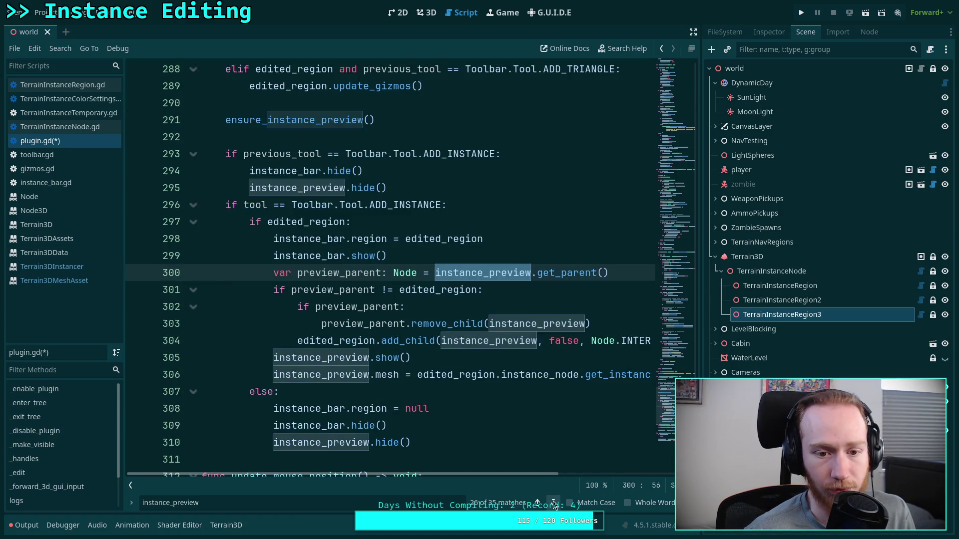
click(555, 506)
click(553, 503)
click(553, 503)
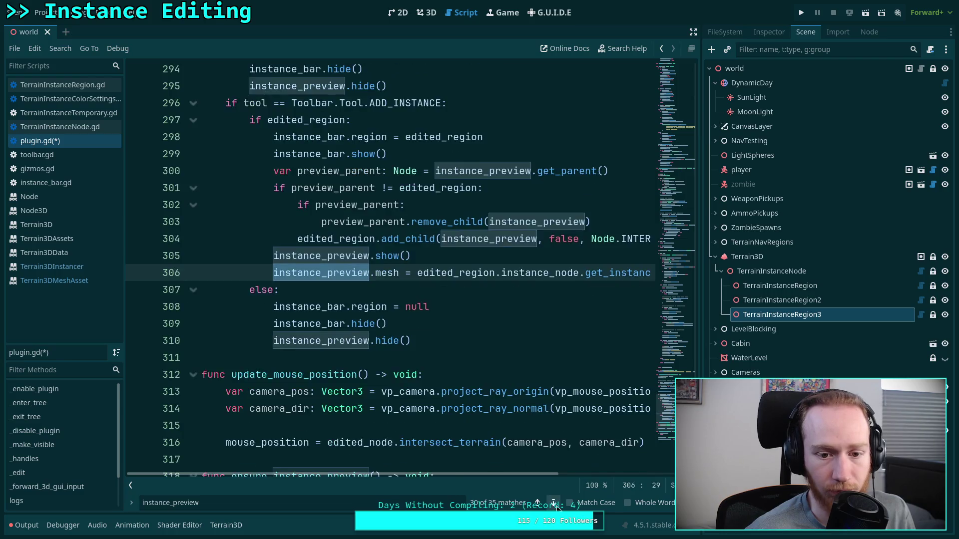
click(553, 503)
click(553, 504)
click(553, 503)
click(553, 504)
click(554, 504)
click(553, 504)
click(554, 504)
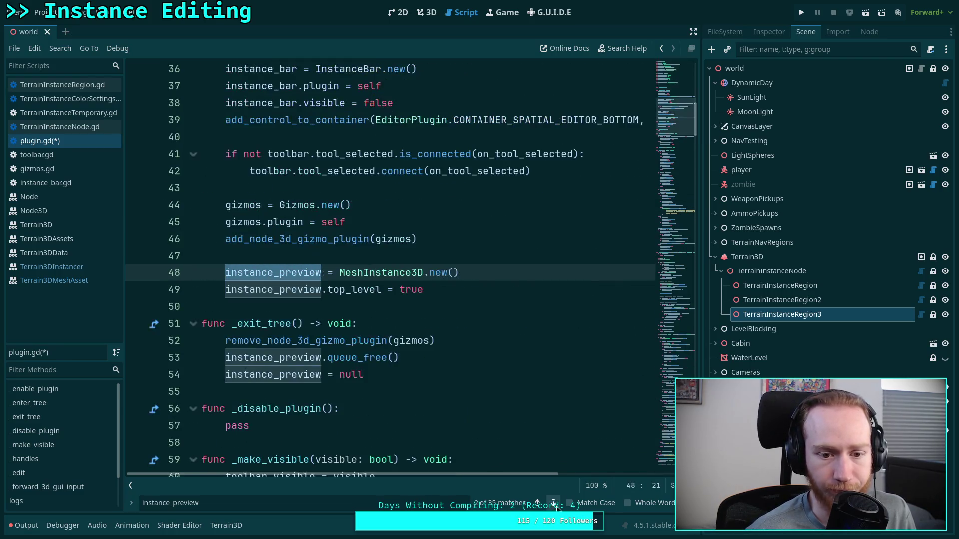
drag(423, 290, 226, 278)
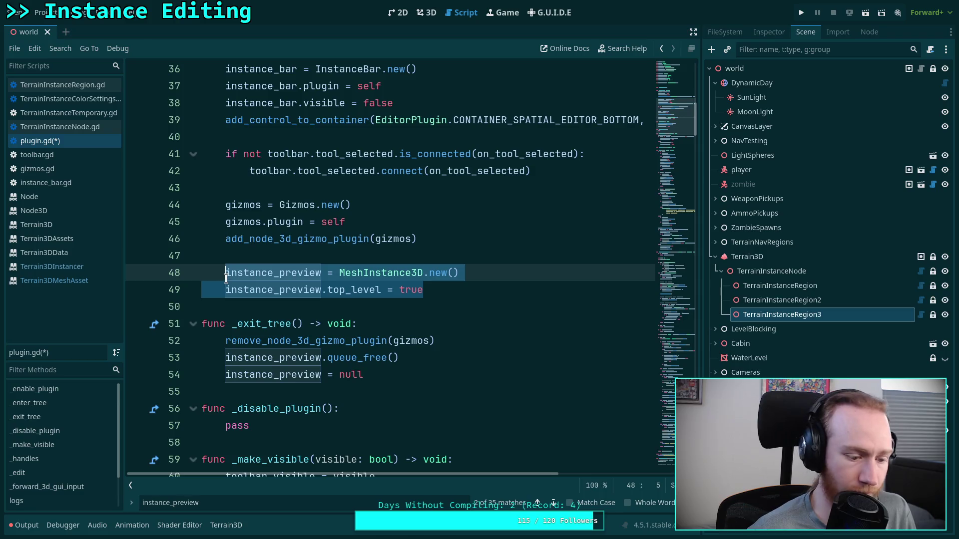
text(enus)
key(BackSpace)
key(BackSpace)
key(Return)
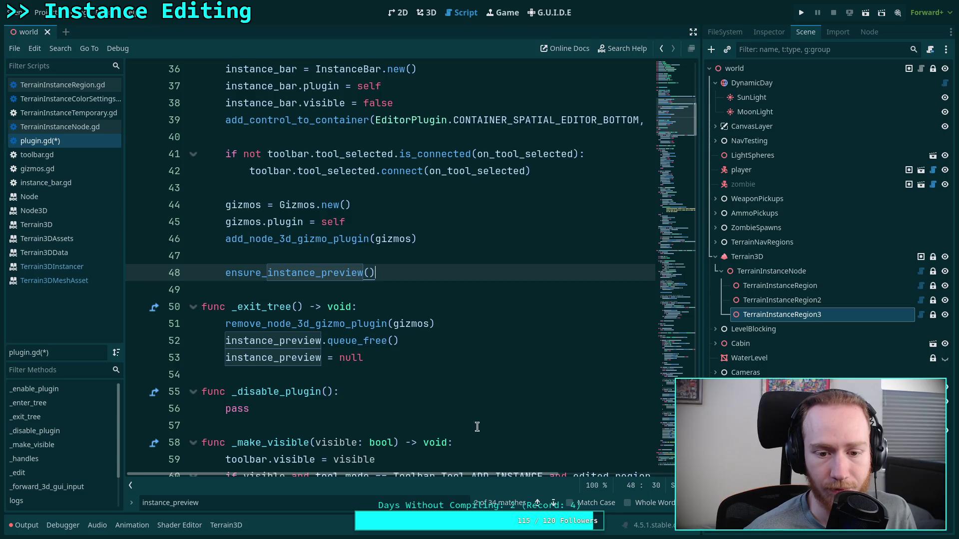
Wrap the _exit_tree instance_preview cleanup lines under an 'if instance_preview:' check
scroll(436, 344, down, 2)
click(460, 224)
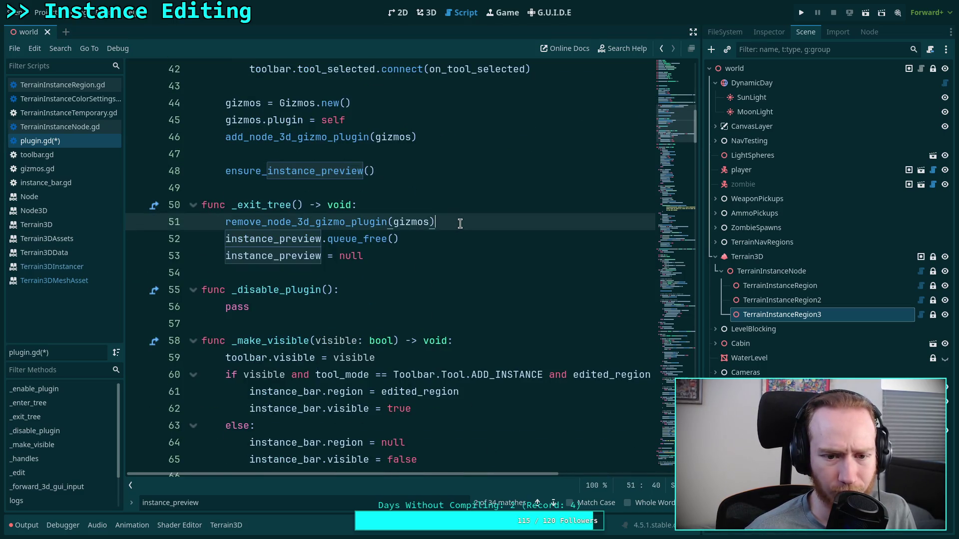
key(Return)
text(if inst)
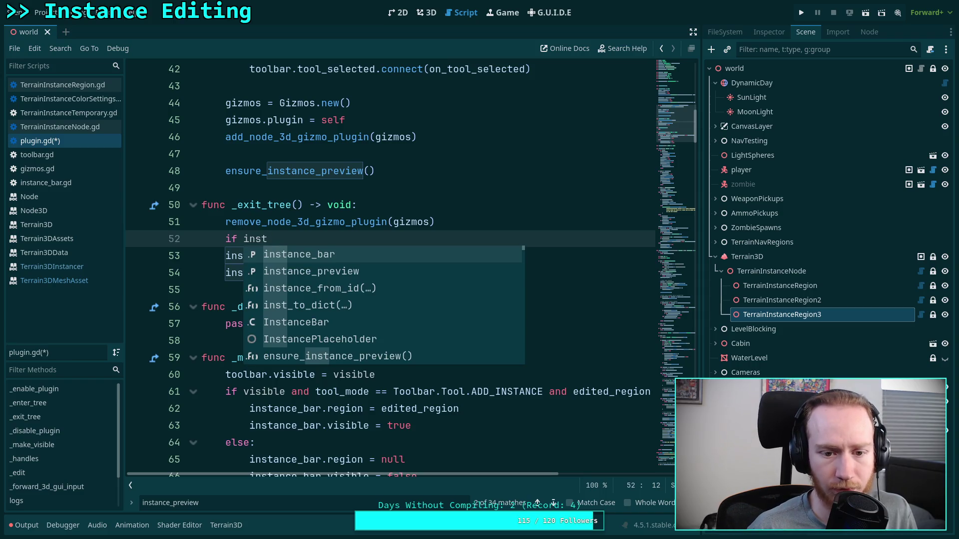
key(Return)
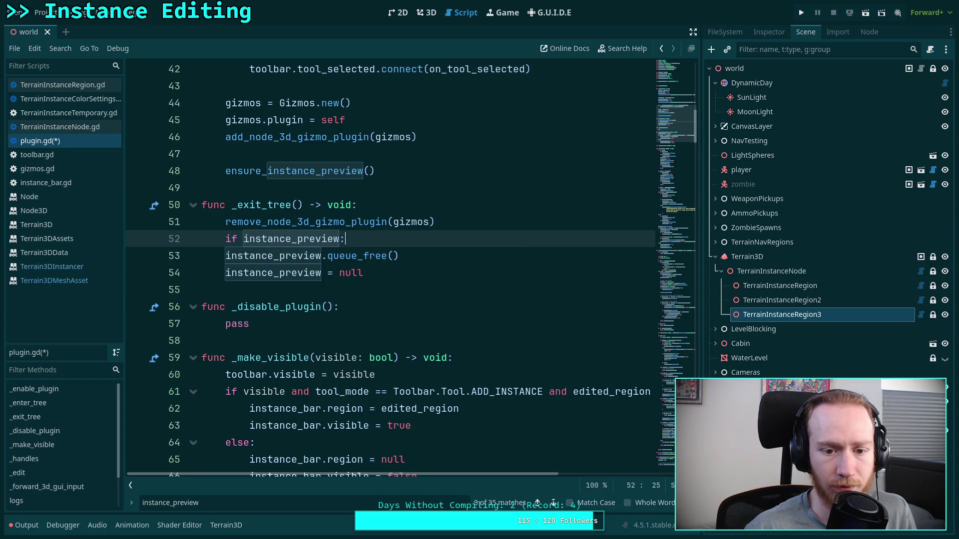
drag(213, 274, 295, 258)
key(Tab)
click(392, 270)
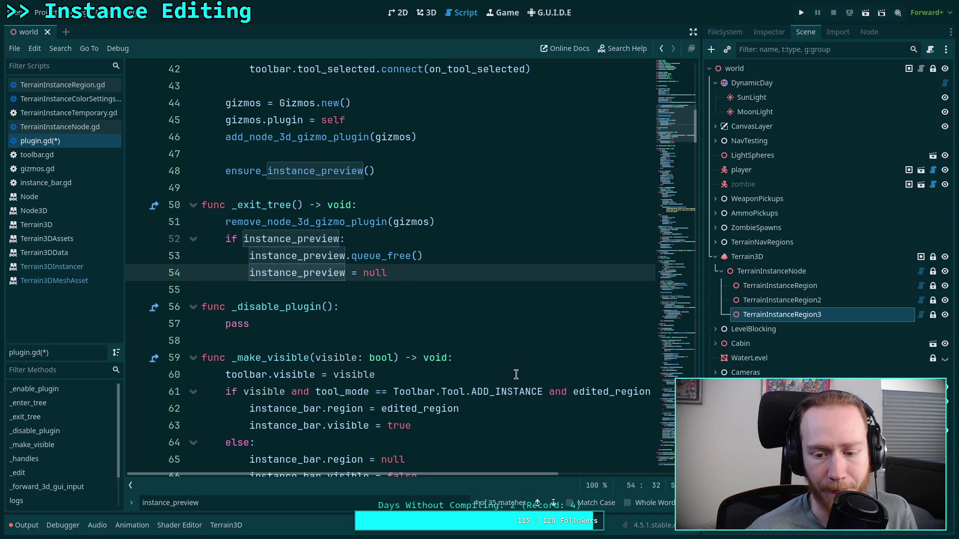
Replace the inline preview creation on lines 130–131 with ensure_instance_preview()
click(553, 503)
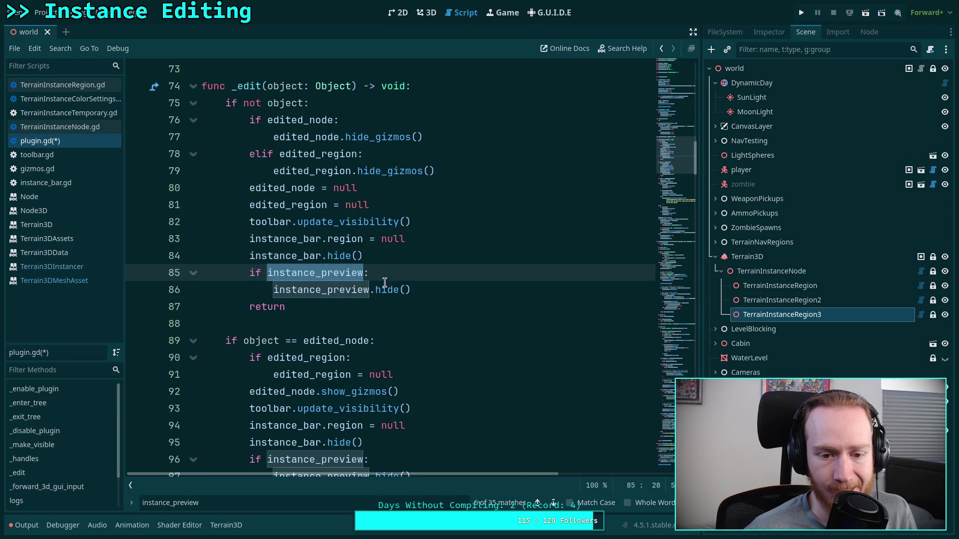
click(282, 289)
drag(272, 291, 279, 274)
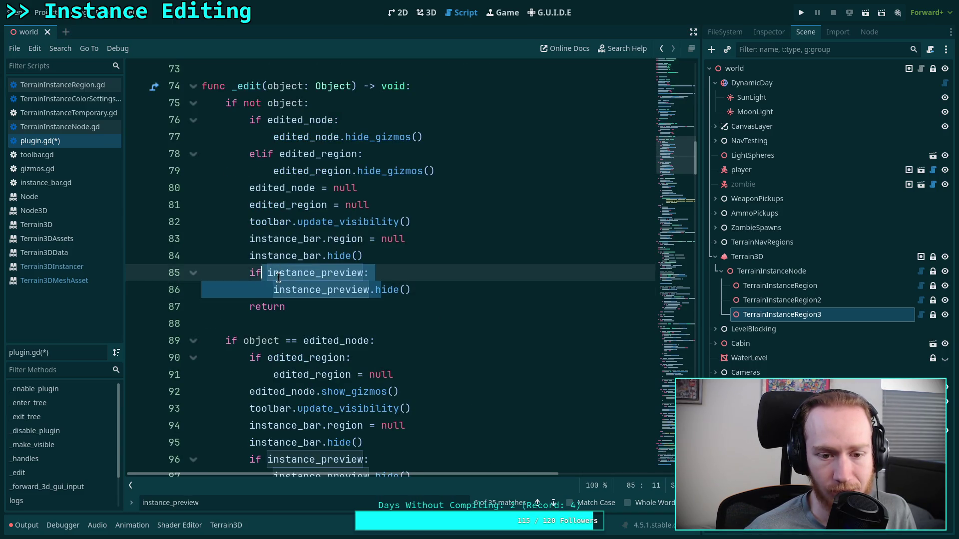
click(279, 274)
scroll(392, 384, down, 3)
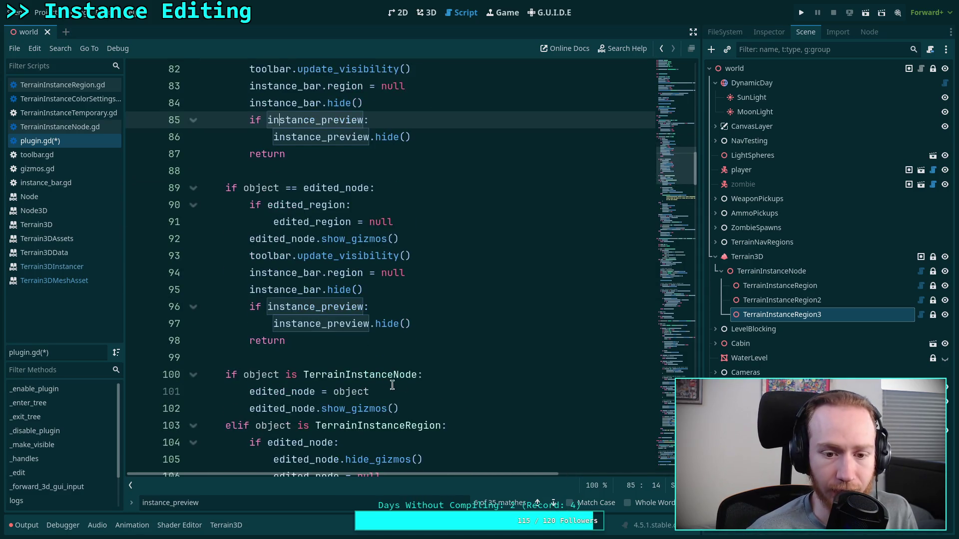
click(557, 506)
click(557, 506)
click(500, 290)
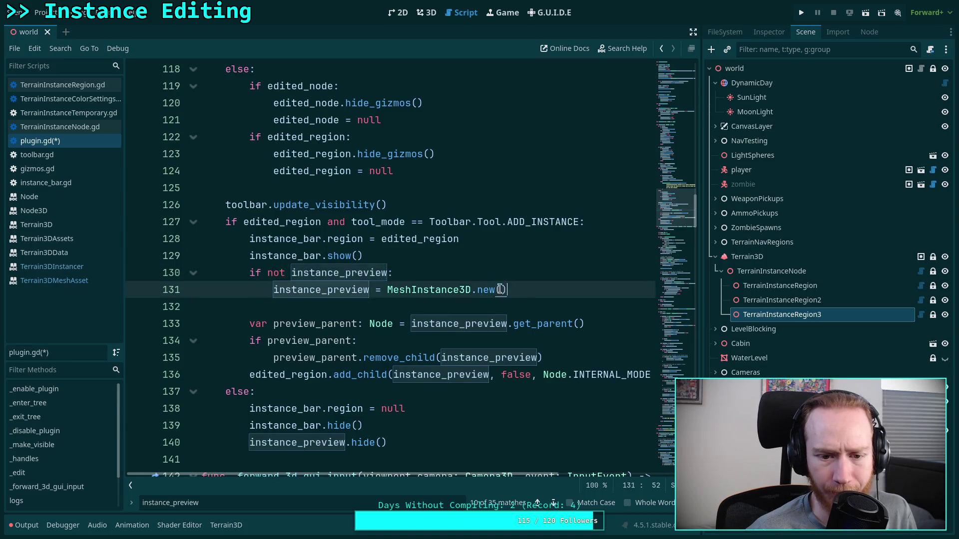
drag(500, 289, 248, 276)
key(Return)
text(ensu)
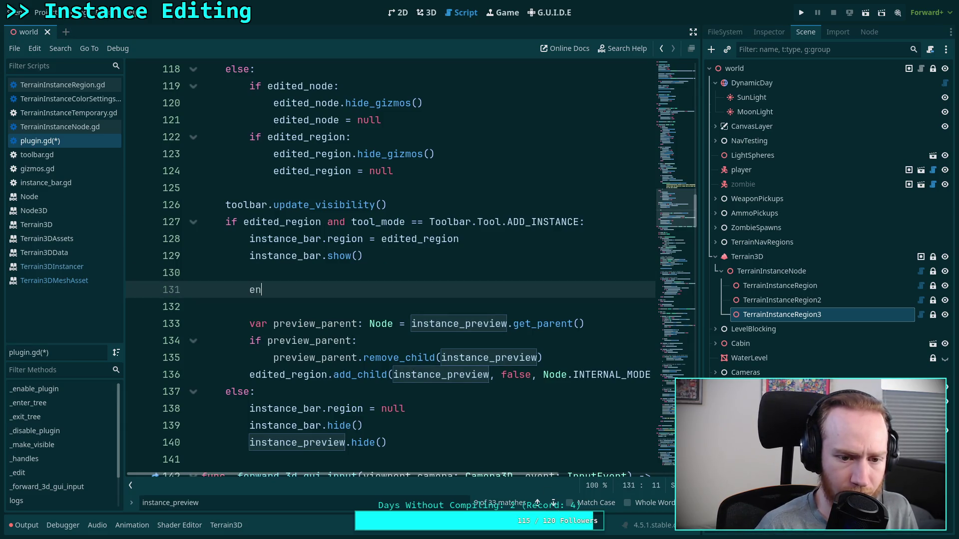
key(Return)
Guard the preview hide call on line 141 with 'if instance_preview:'
scroll(422, 365, down, 1)
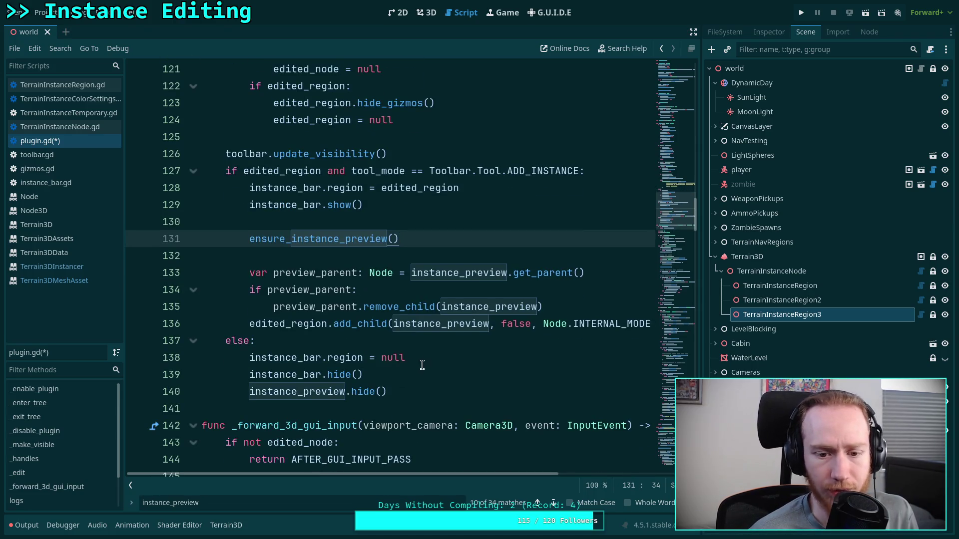
click(417, 380)
key(Return)
text(i)
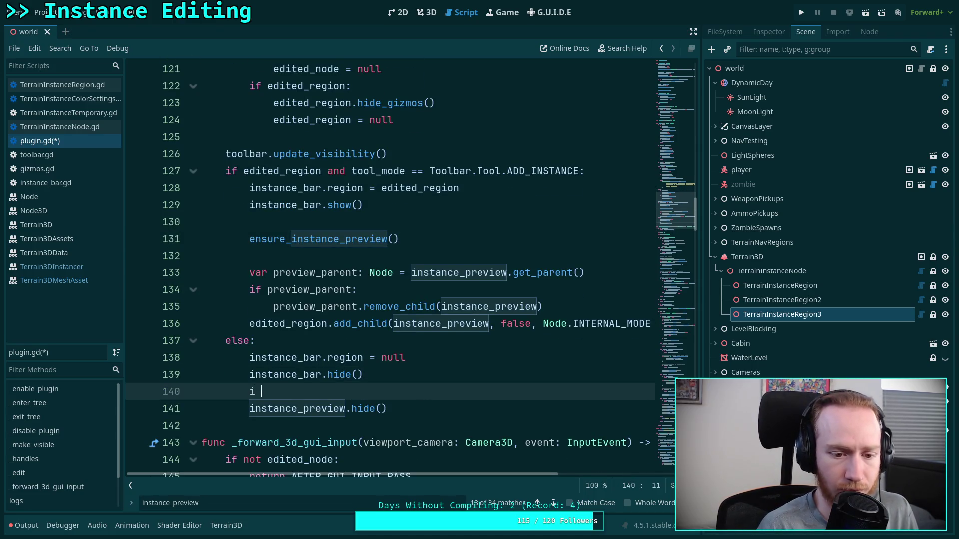
text(f instance_preview:)
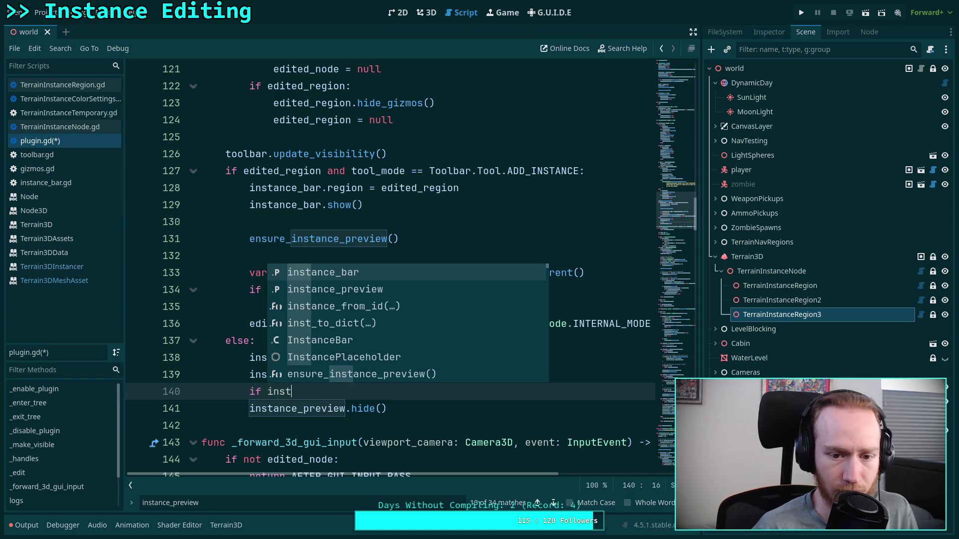
key(Down)
key(Return)
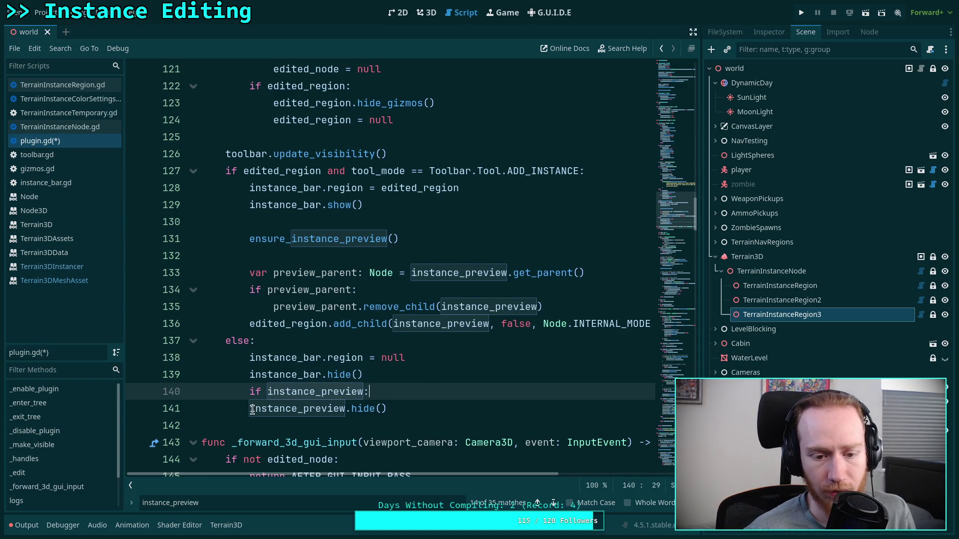
key(Down)
key(Home)
key(Tab)
key(End)
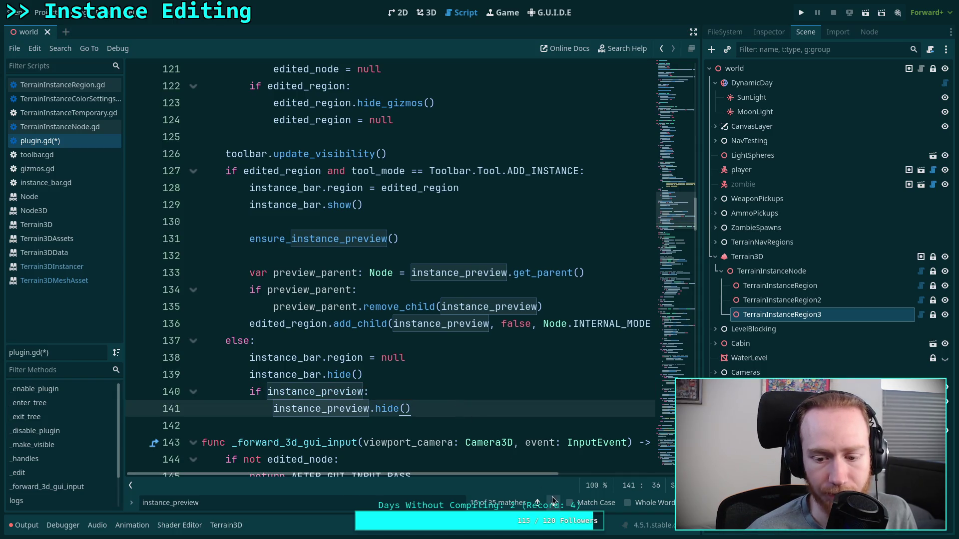
Replace the preview creation on line 180 with ensure_instance_preview()
click(555, 503)
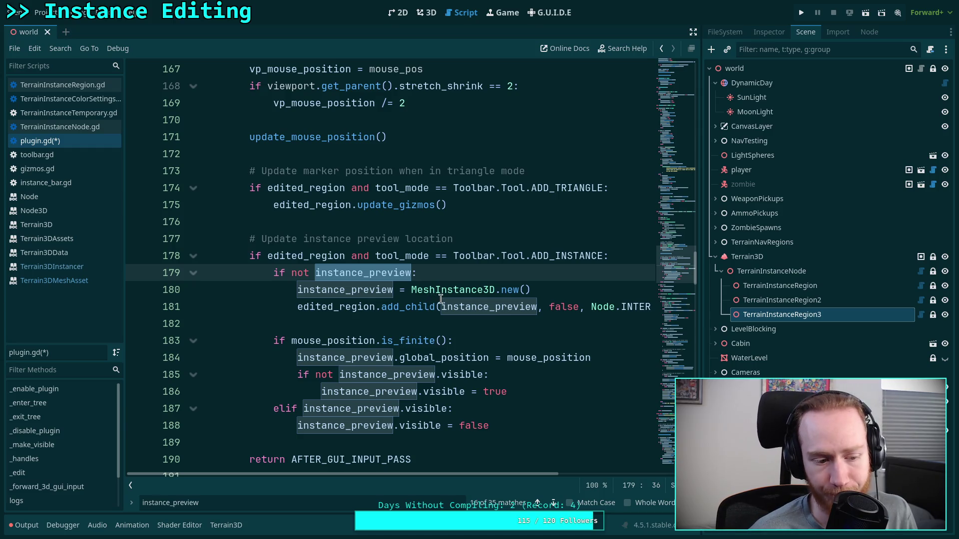
click(350, 277)
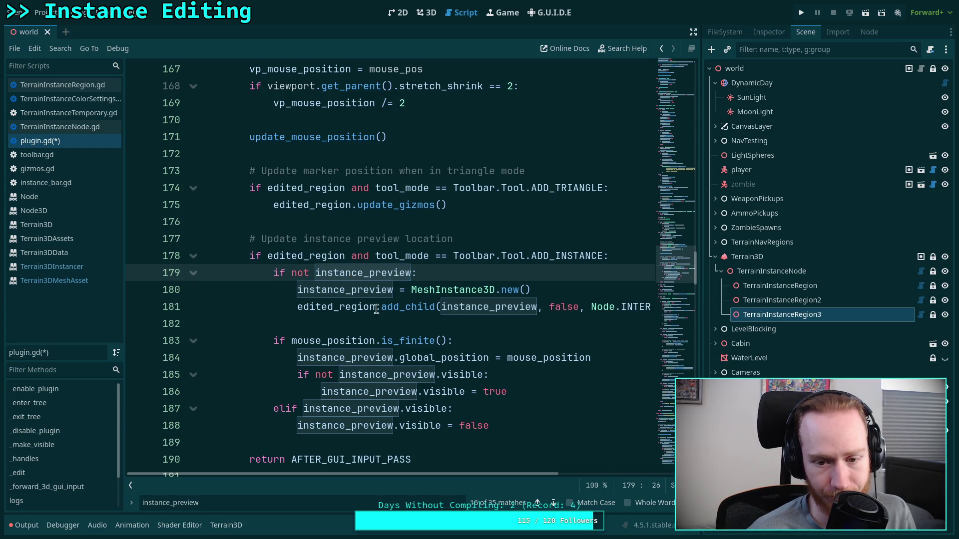
drag(565, 292, 273, 273)
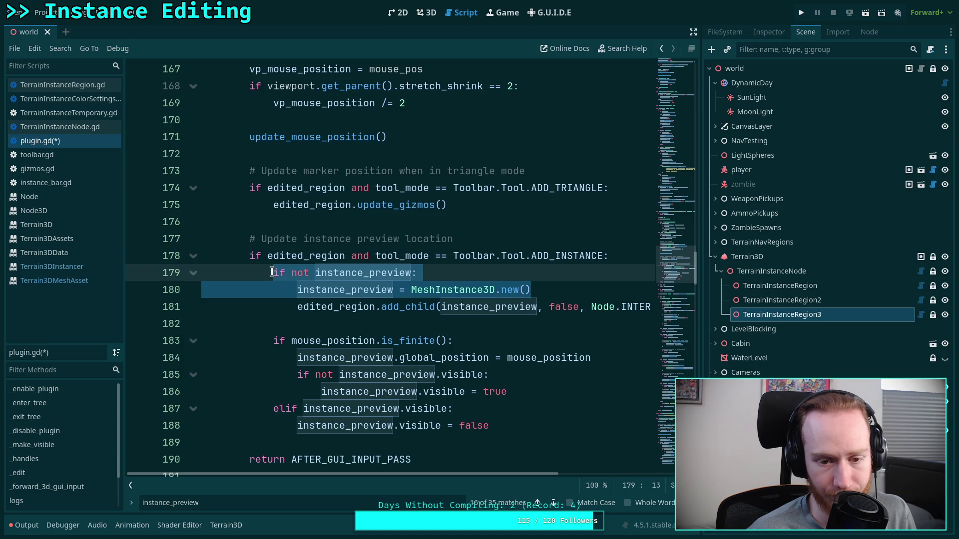
click(461, 240)
mouse_move(548, 289)
mouse_down()
mouse_move(349, 275)
mouse_move(296, 288)
mouse_up()
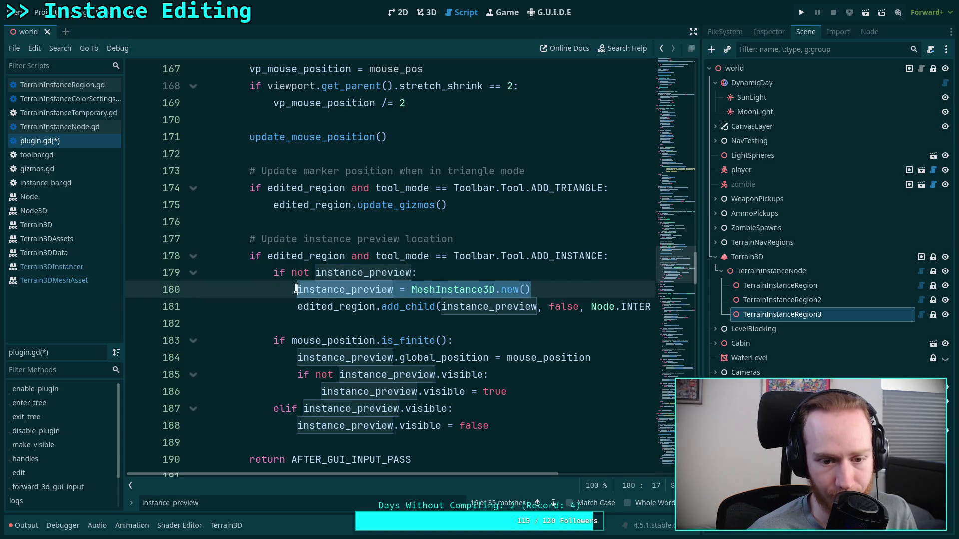
text(ensu)
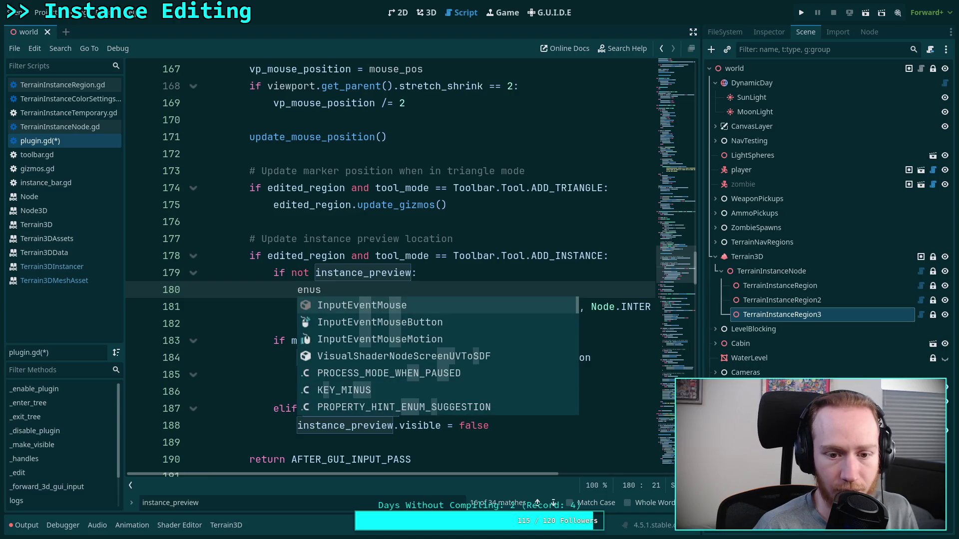
key(Return)
Check the remaining instance_preview matches in plugin.gd, then return to the 3D scene
scroll(367, 312, down, 1)
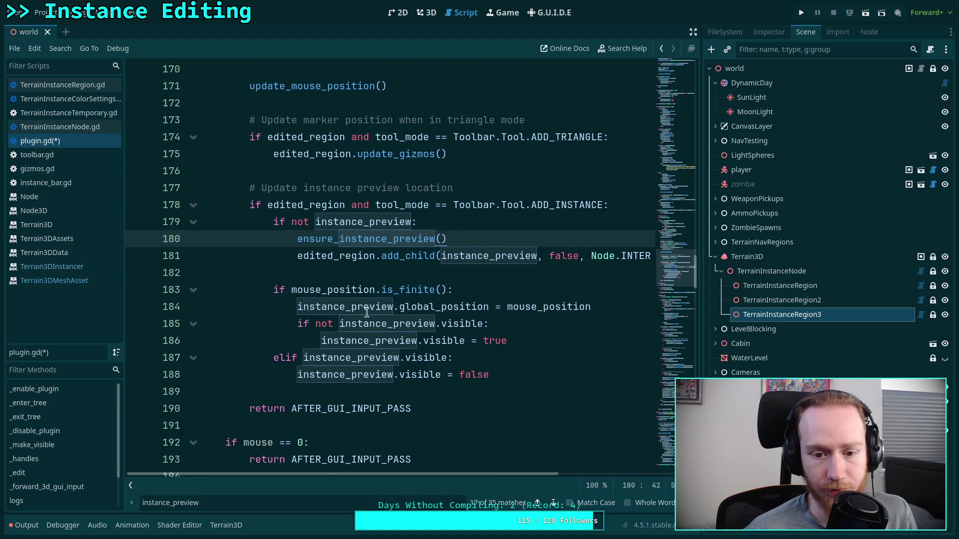
click(553, 504)
click(553, 503)
click(553, 503)
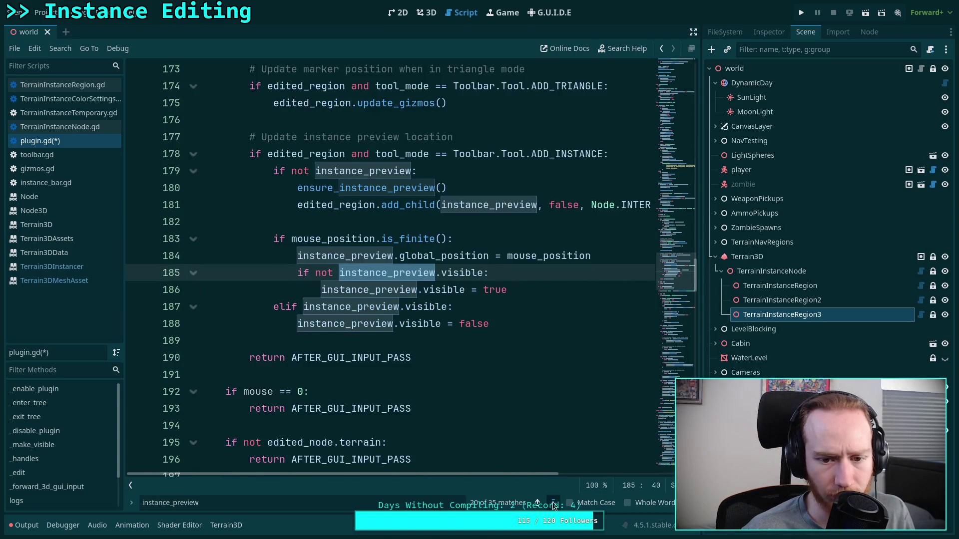
click(554, 504)
click(553, 503)
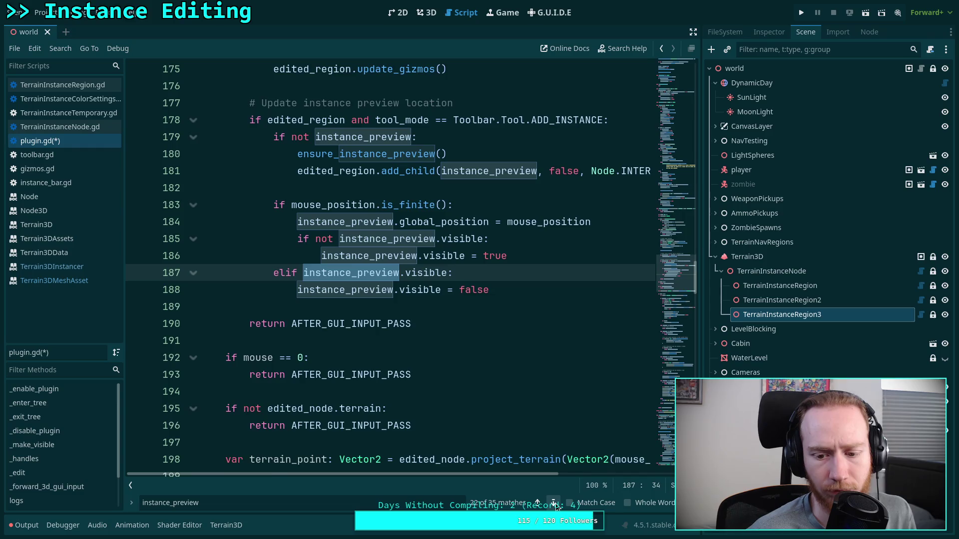
click(554, 504)
click(555, 504)
click(554, 504)
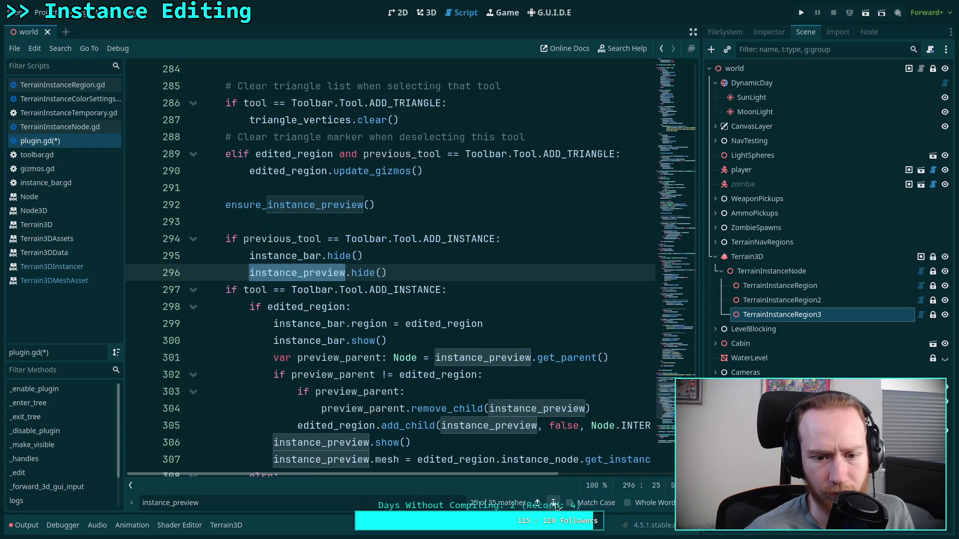
click(554, 503)
click(553, 503)
click(553, 503)
click(553, 503)
click(553, 503)
click(534, 422)
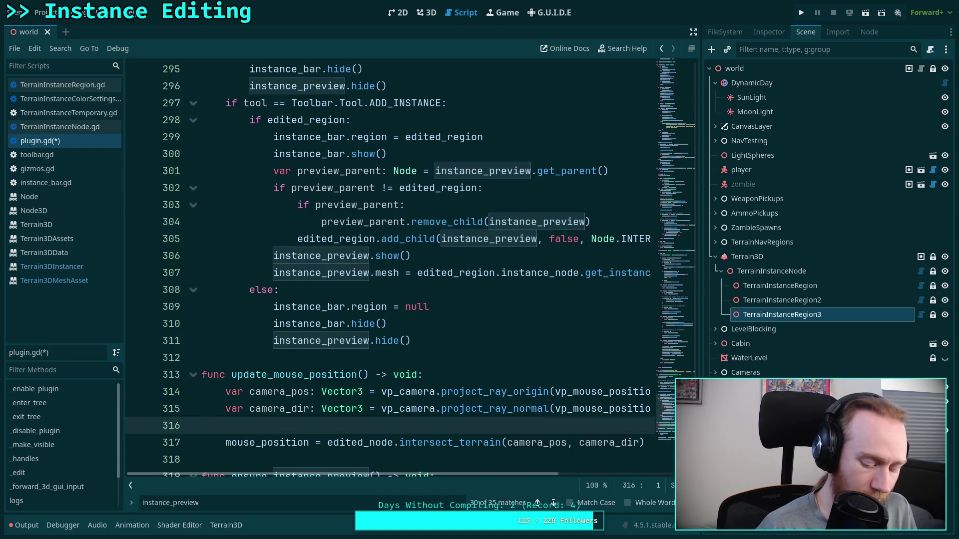
click(426, 13)
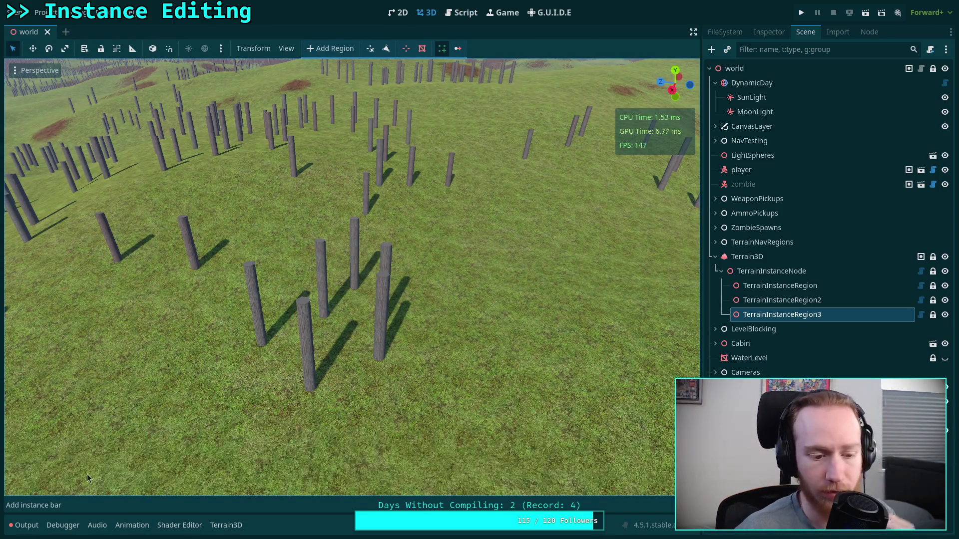
Clear the errors from the output log and select TerrainInstanceRegion
click(25, 525)
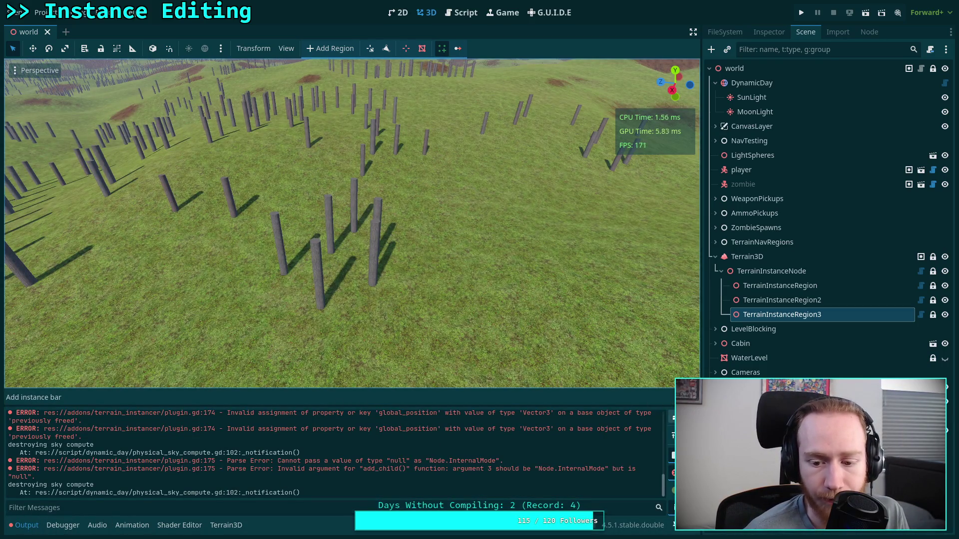
click(672, 417)
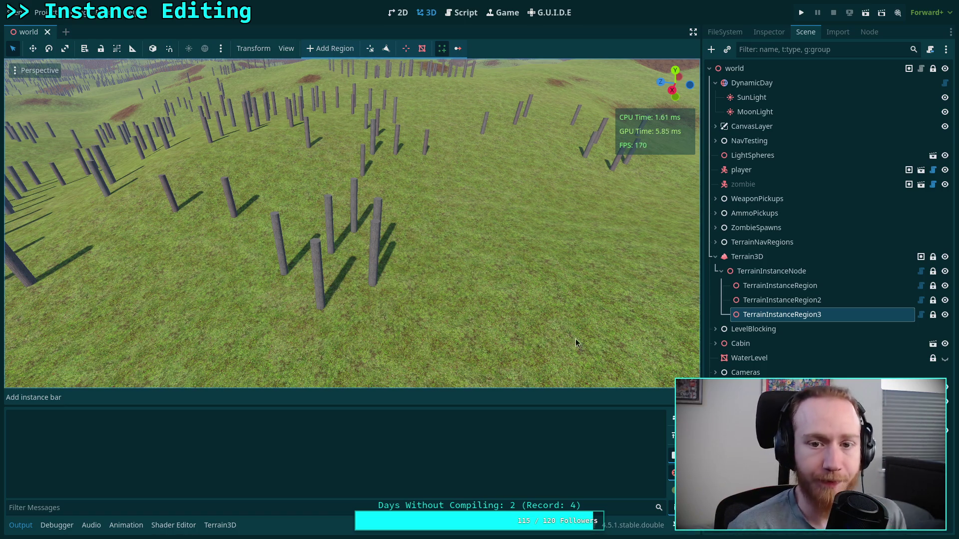
click(779, 286)
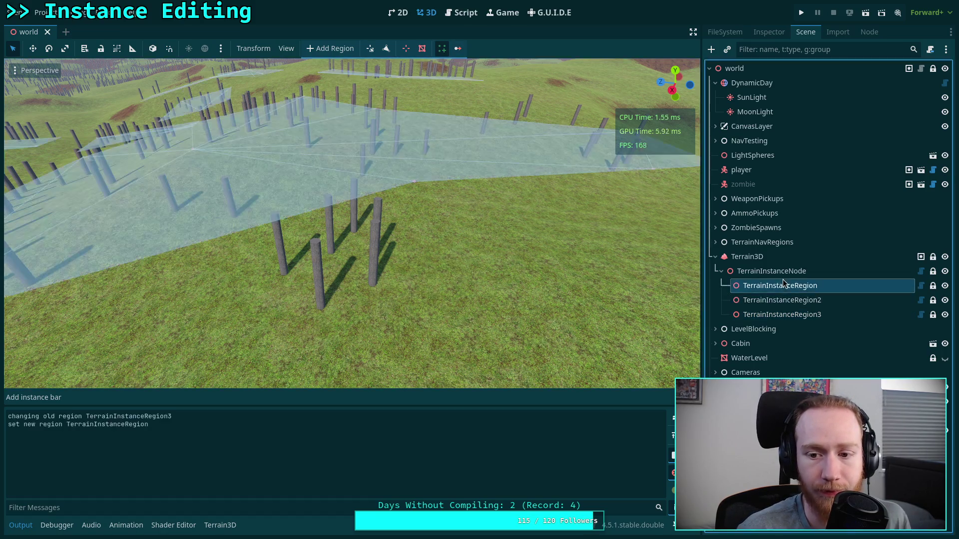
Toggle the Add Instance tool off and back on, then reload the current project
click(442, 49)
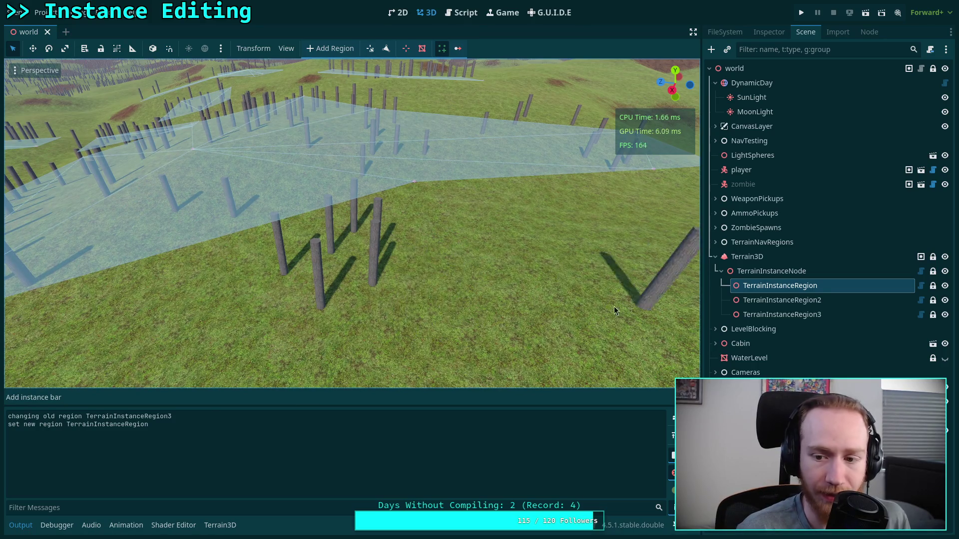
click(443, 49)
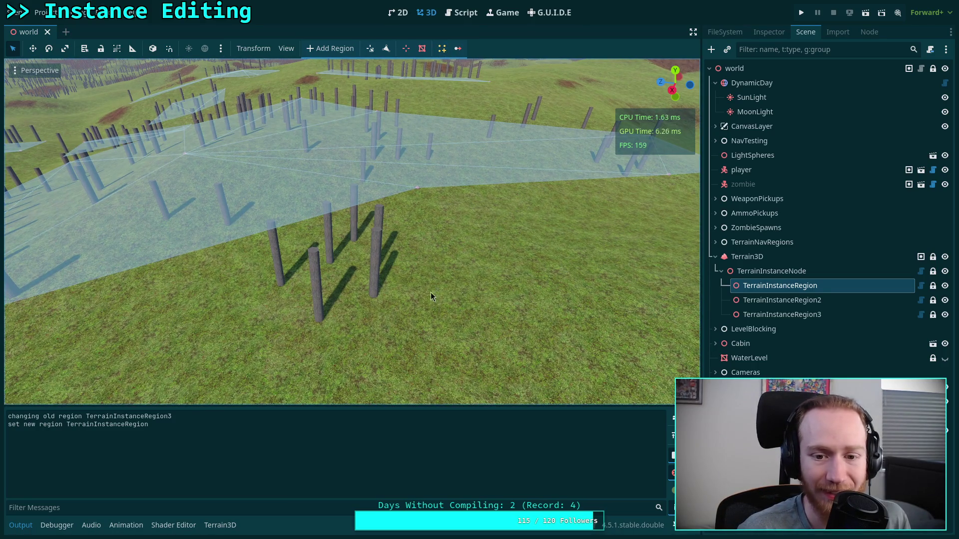
click(441, 48)
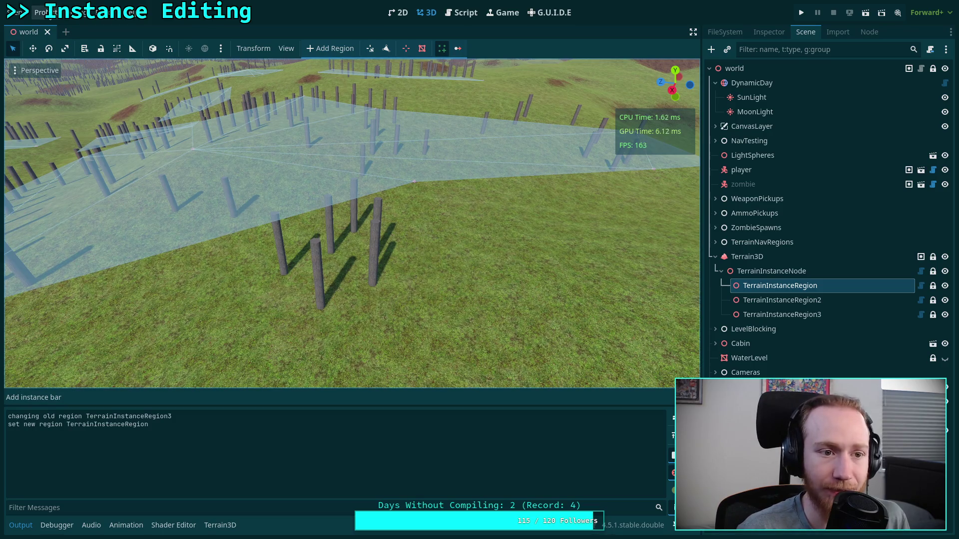
click(41, 12)
click(56, 167)
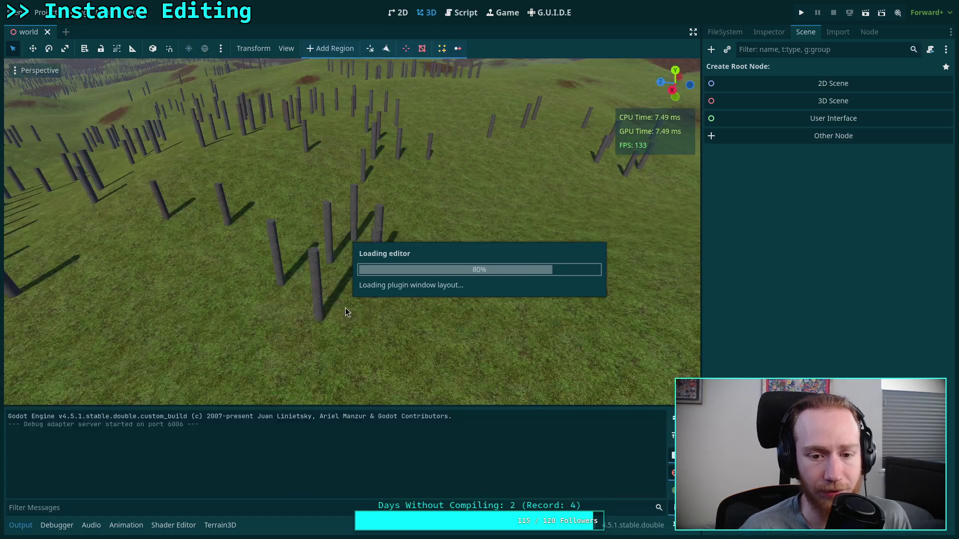
Enable Add Instance, reload the saved world scene, and show plugin.gd in the Script editor
click(442, 49)
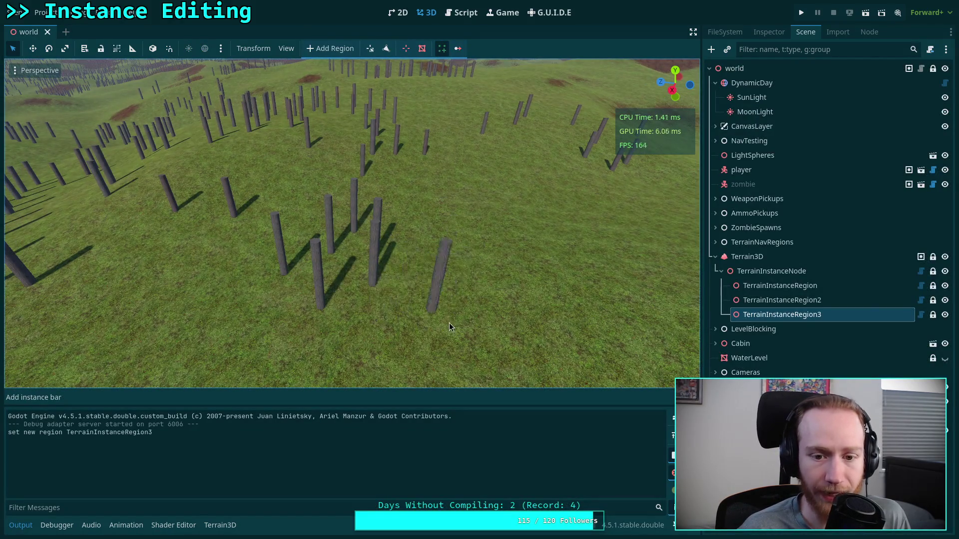
click(17, 13)
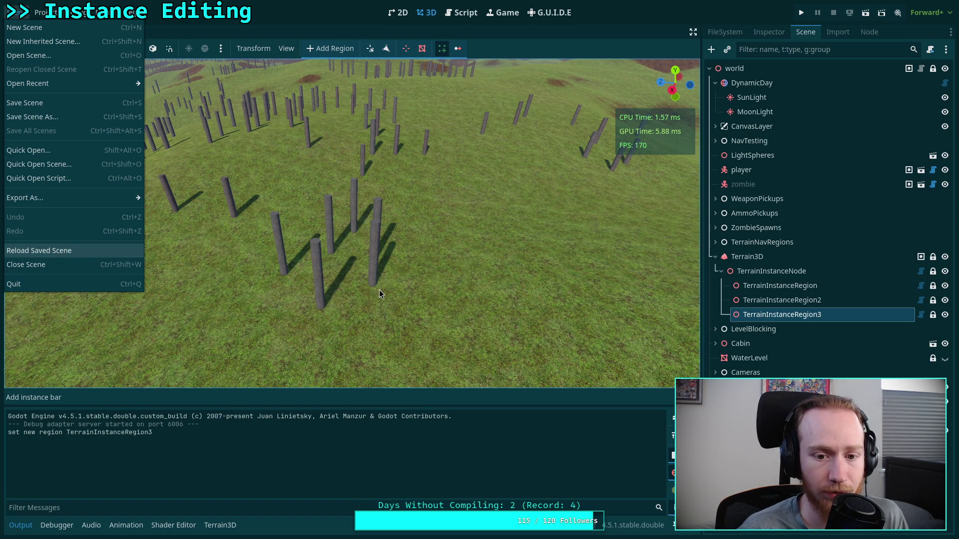
key(Return)
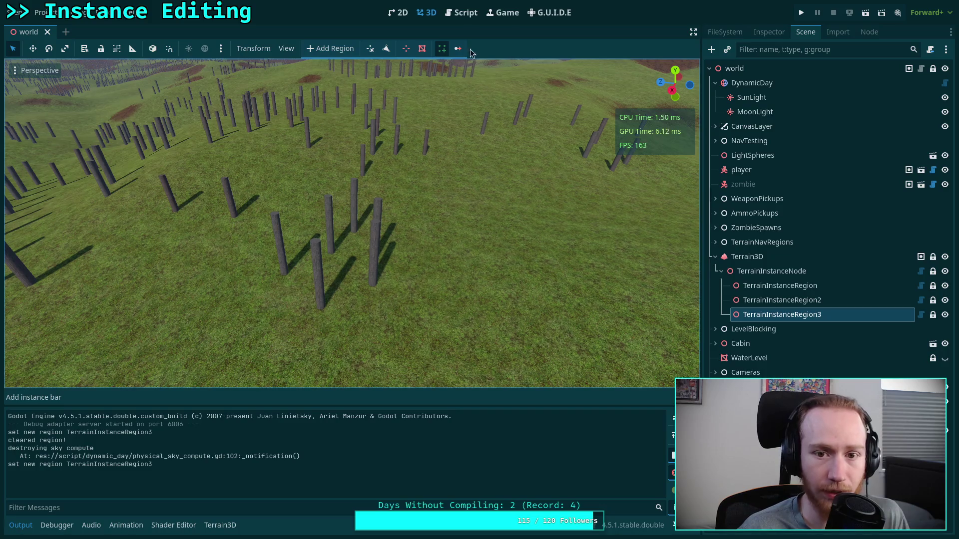
drag(466, 250, 453, 6)
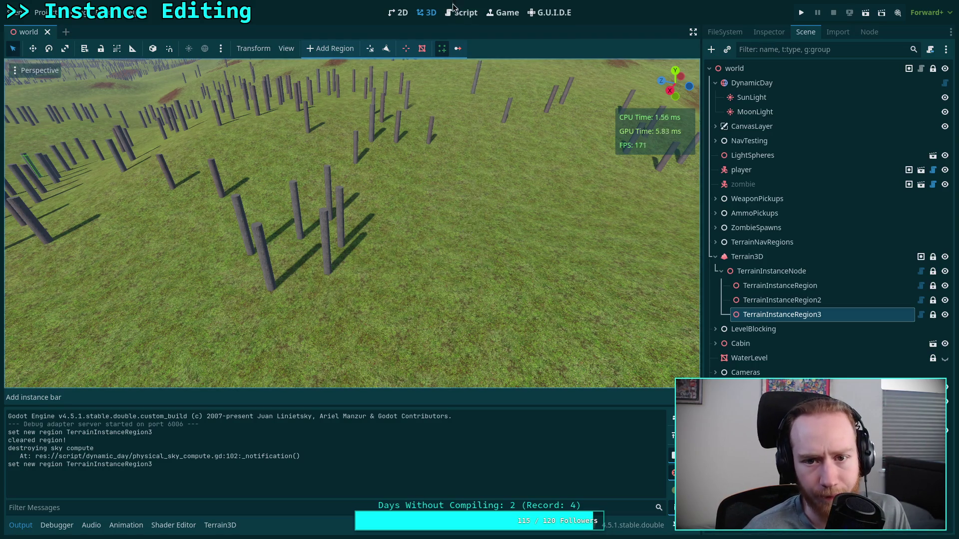
click(456, 13)
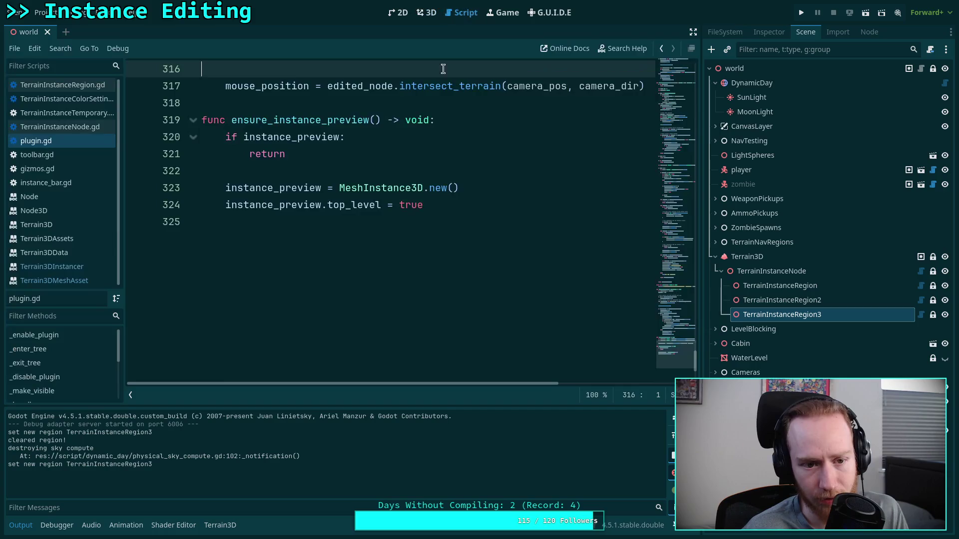
Collapse the Output panel and read through instance_bar.gd
drag(679, 345, 683, 179)
click(22, 526)
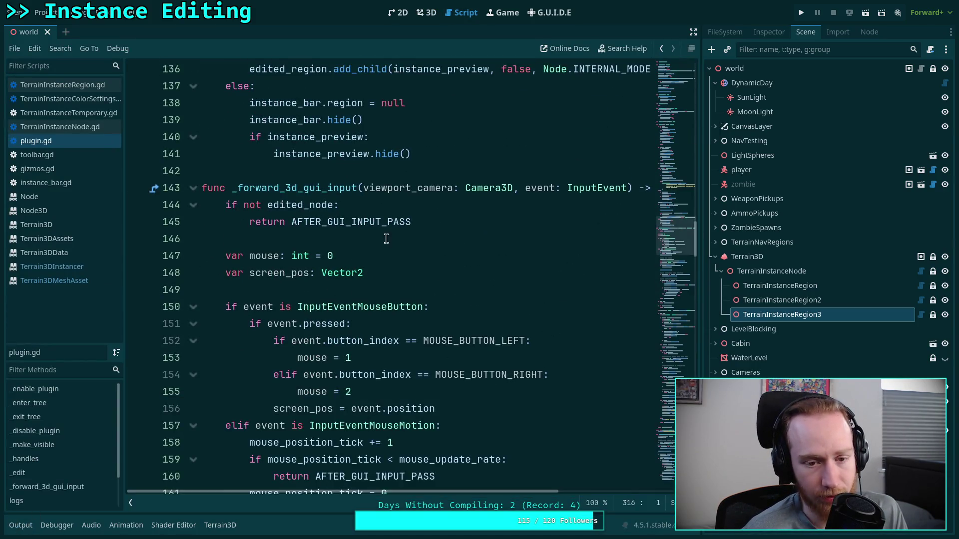
click(82, 183)
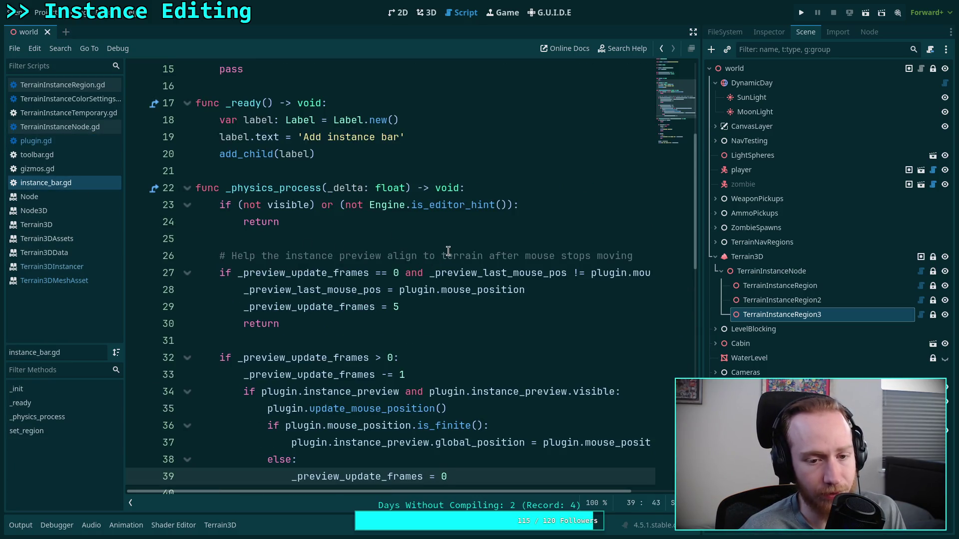
scroll(448, 250, up, 2)
scroll(448, 250, up, 3)
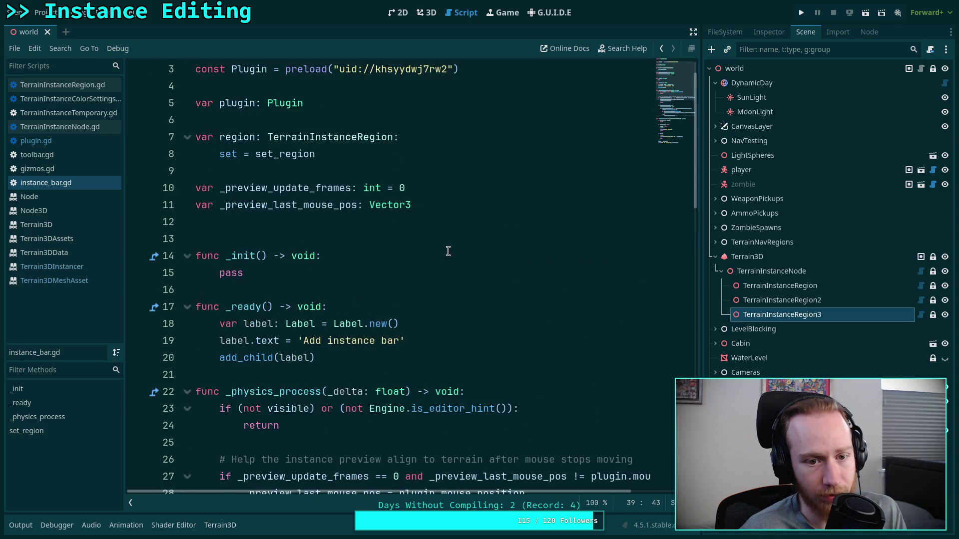
scroll(448, 250, down, 3)
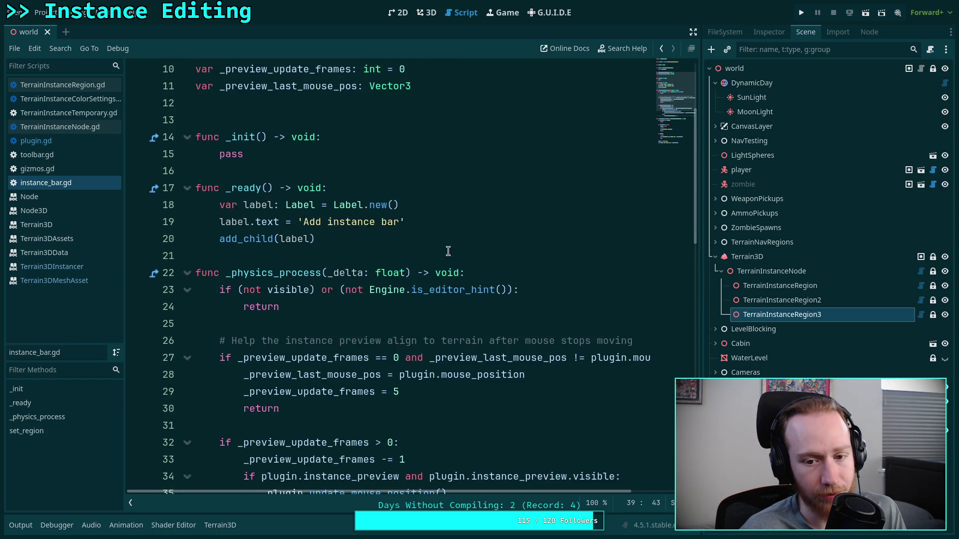
scroll(447, 251, down, 2)
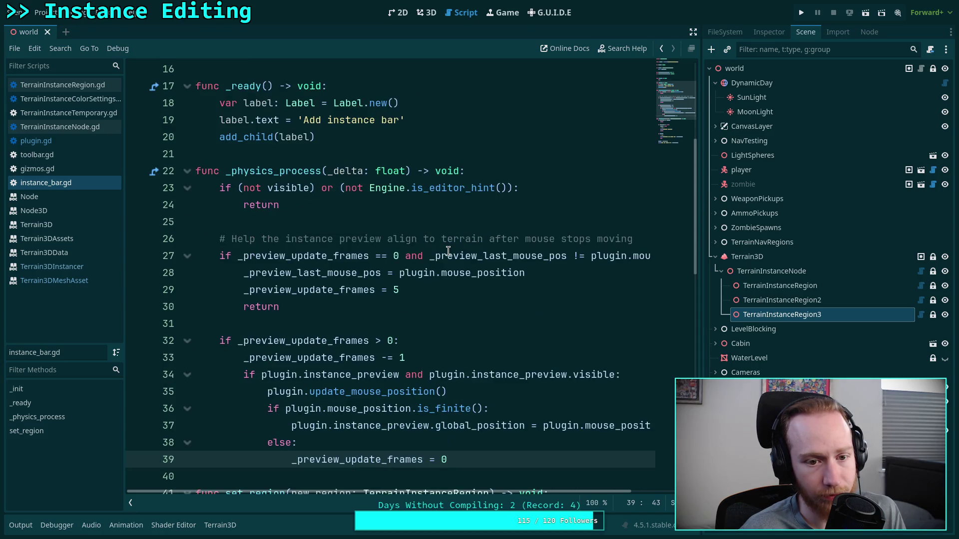
scroll(448, 251, up, 2)
scroll(448, 251, up, 1)
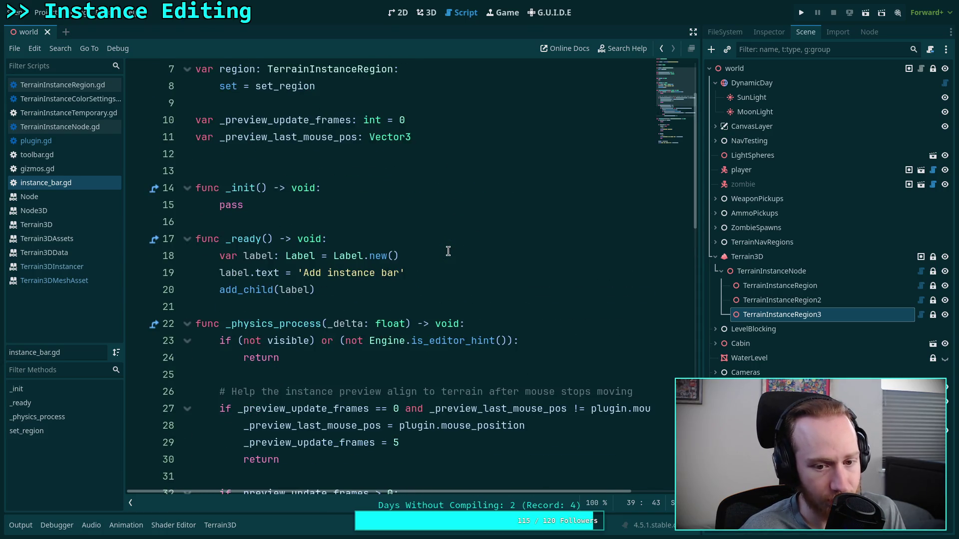
click(393, 291)
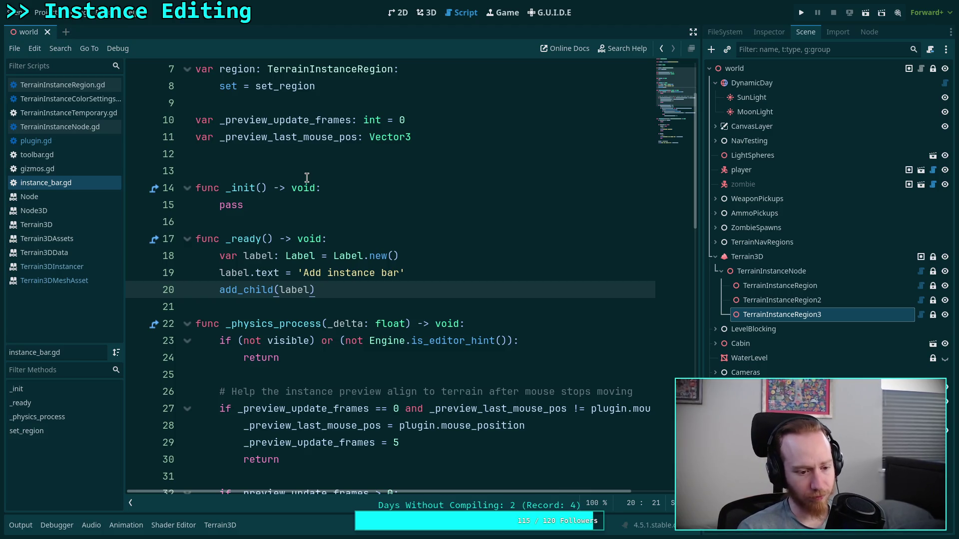
Open plugin.gd at line 49, then return to the 3D scene
scroll(270, 190, up, 2)
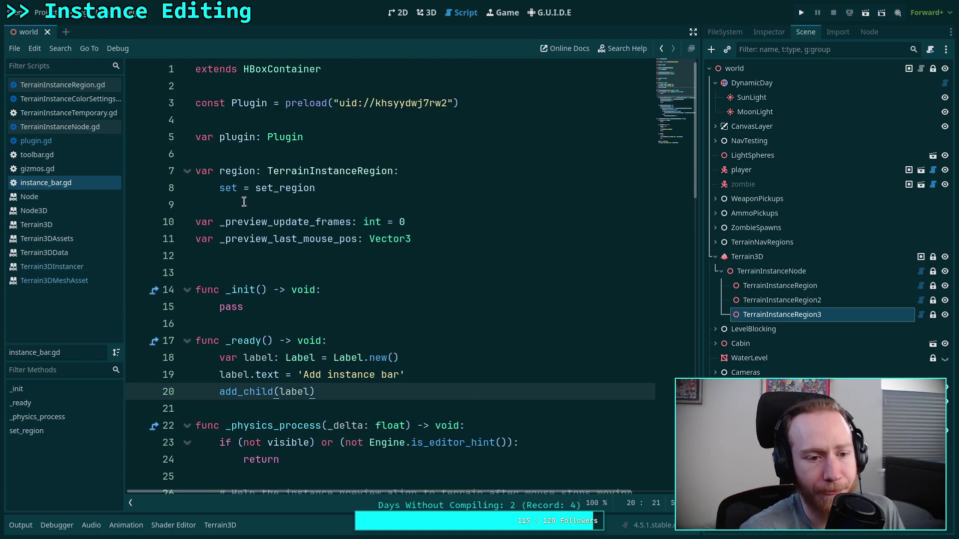
mouse_move(270, 190)
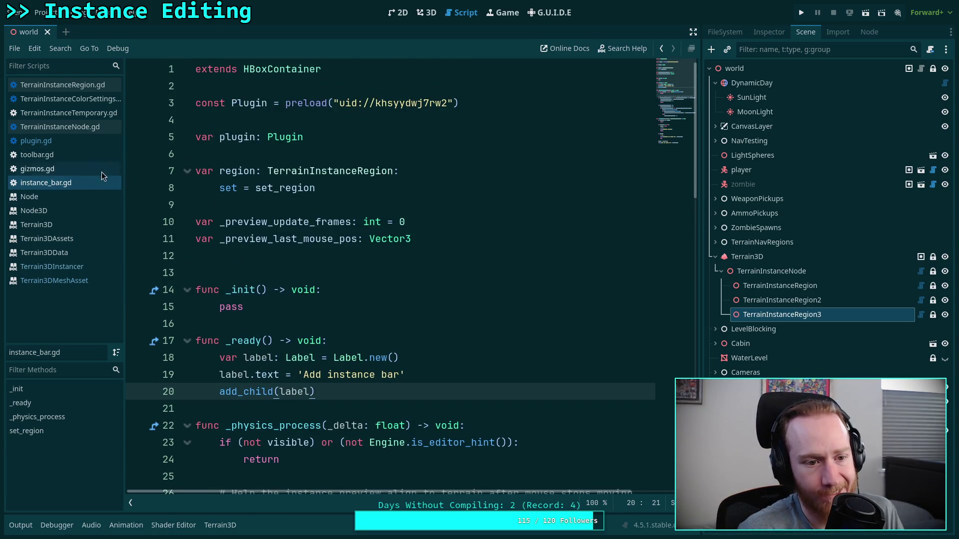
click(85, 142)
mouse_move(670, 233)
mouse_down()
mouse_move(667, 109)
mouse_move(665, 134)
mouse_move(694, 115)
mouse_move(686, 151)
mouse_up()
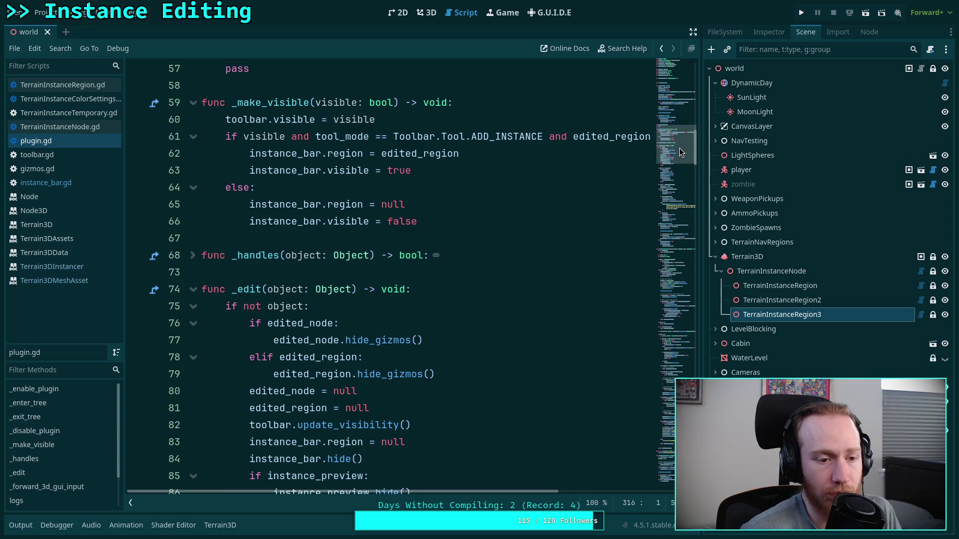
scroll(350, 312, up, 5)
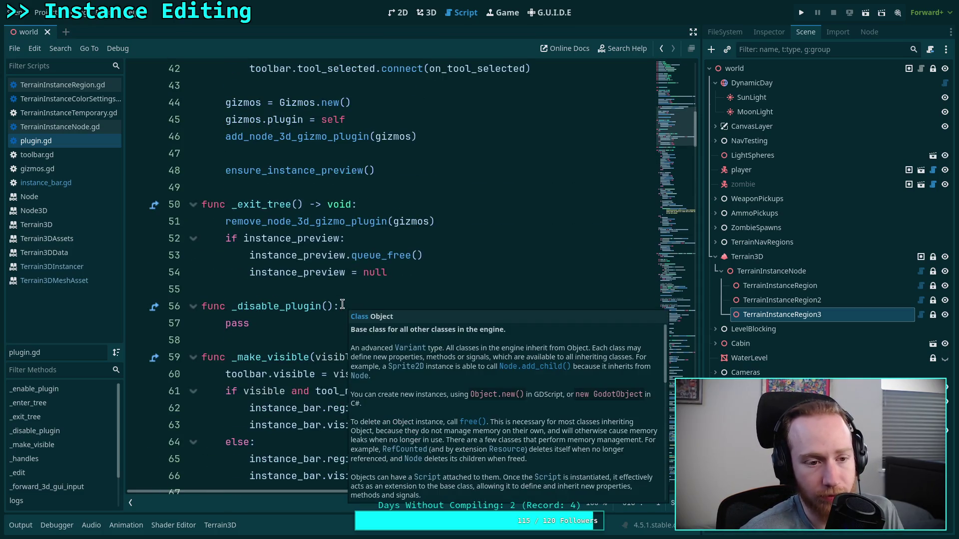
click(365, 194)
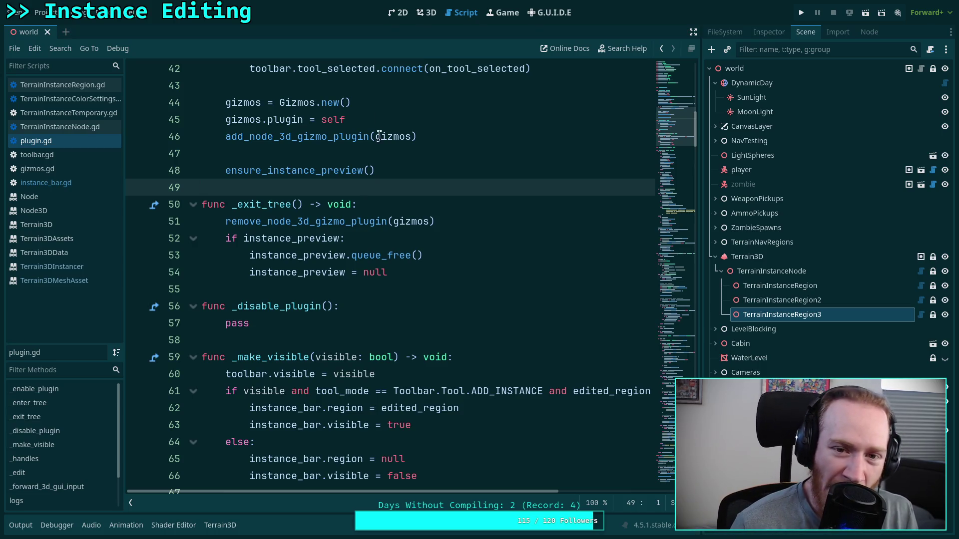
click(427, 13)
Place three pole instances on the terrain and save the scene
click(460, 321)
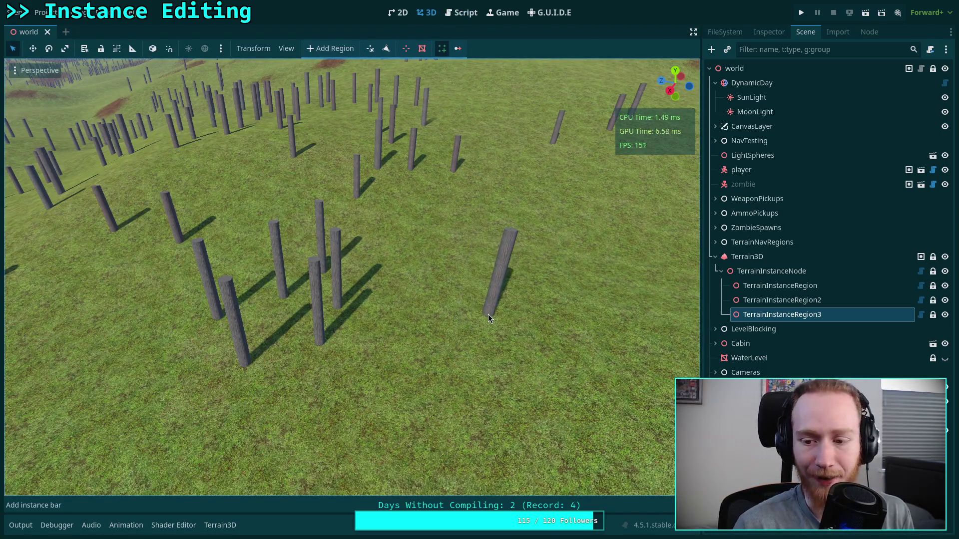
click(460, 271)
click(436, 305)
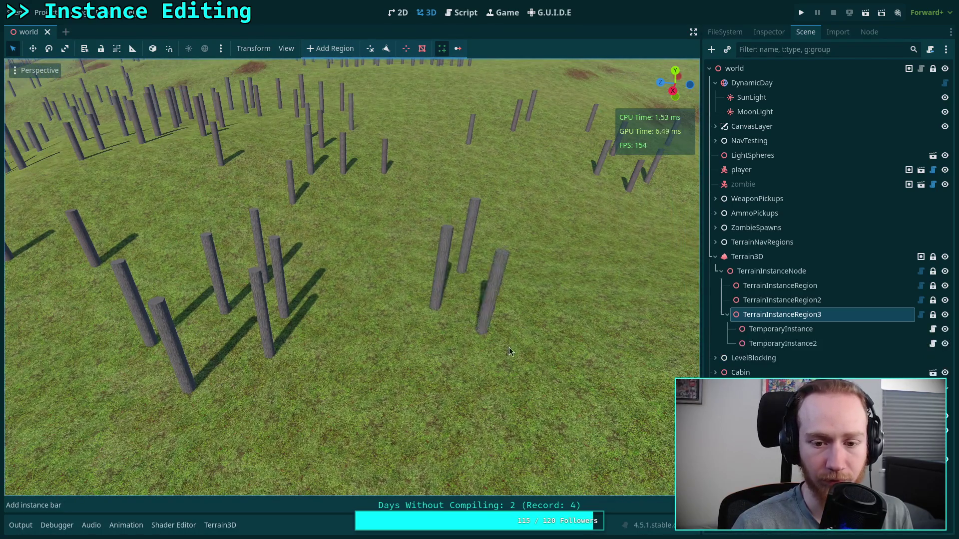
key(ctrl+s)
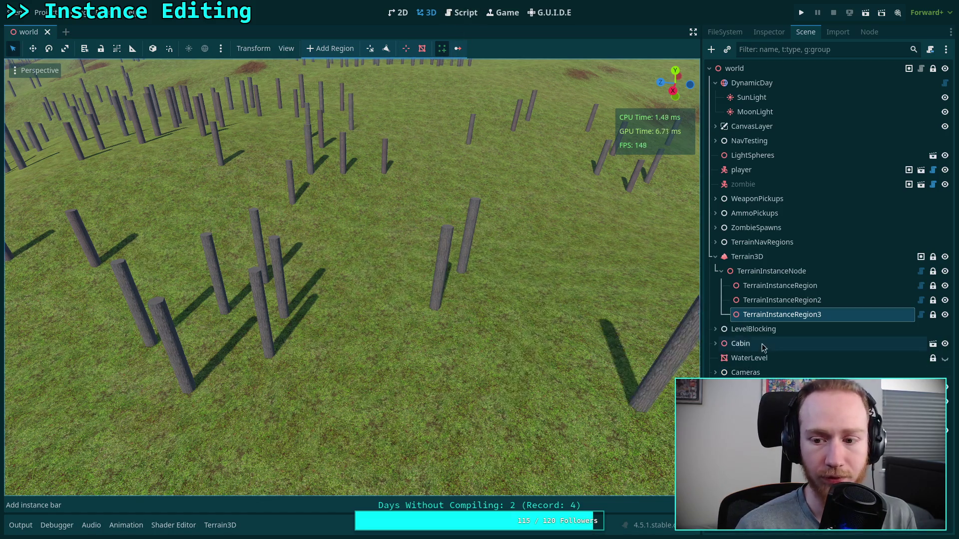
Erase poles along a path with the Terrain3D instancer brush and save
click(763, 257)
click(11, 261)
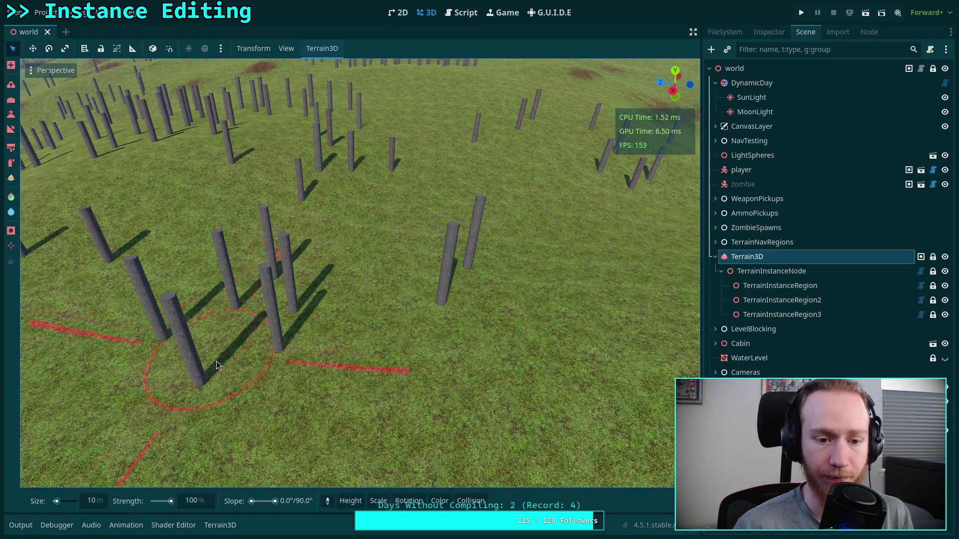
mouse_move(182, 336)
mouse_down()
mouse_move(252, 332)
mouse_move(269, 269)
mouse_move(487, 259)
mouse_move(466, 303)
mouse_up()
key(ctrl+s)
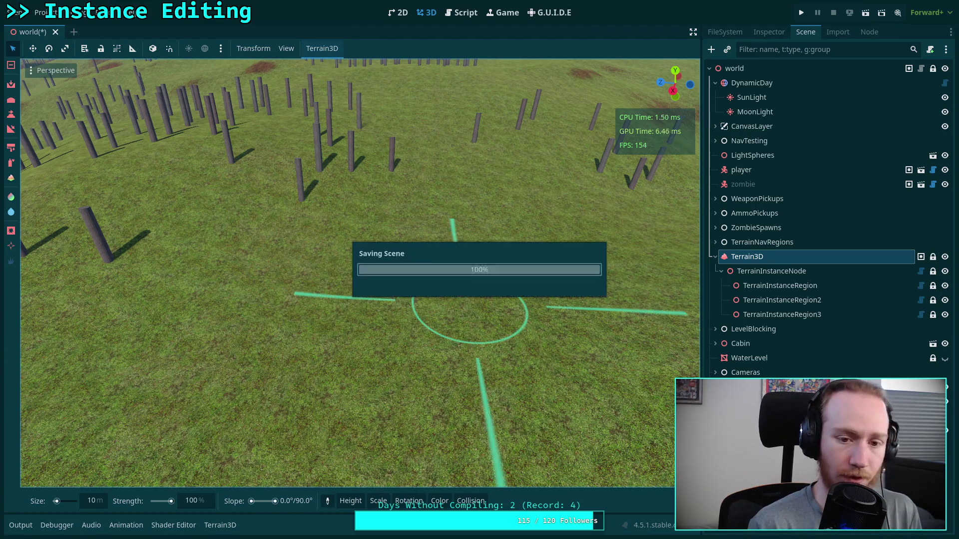
Clear all instanced poles from TerrainInstanceRegion via Clear Region
mouse_move(428, 286)
mouse_down()
mouse_move(305, 308)
mouse_move(189, 290)
mouse_move(204, 299)
mouse_up()
click(779, 314)
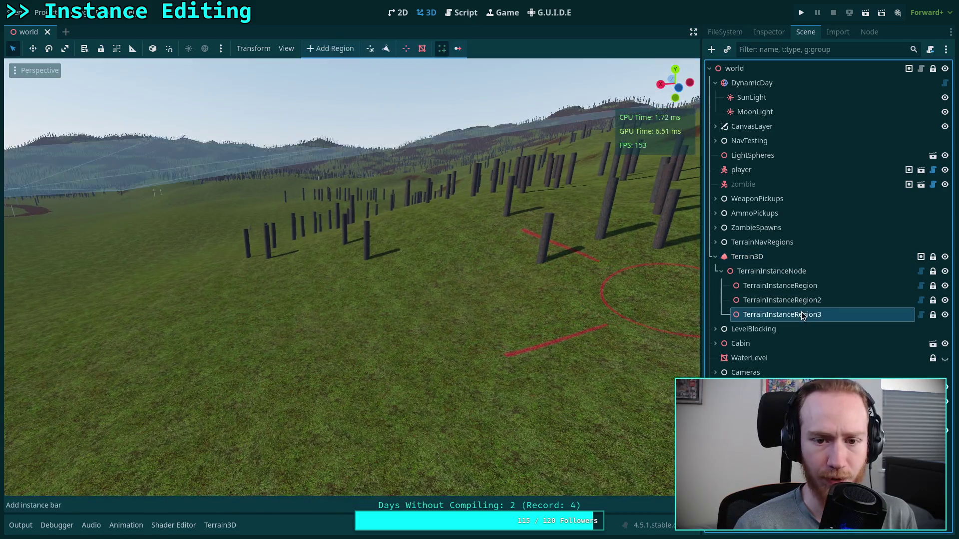
click(769, 32)
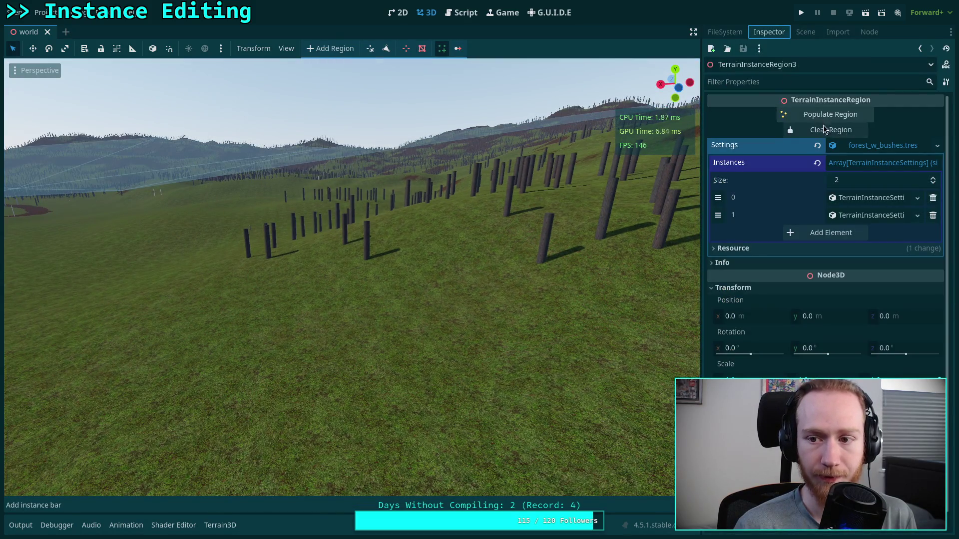
mouse_move(584, 300)
mouse_down()
mouse_move(487, 315)
mouse_move(551, 323)
mouse_up()
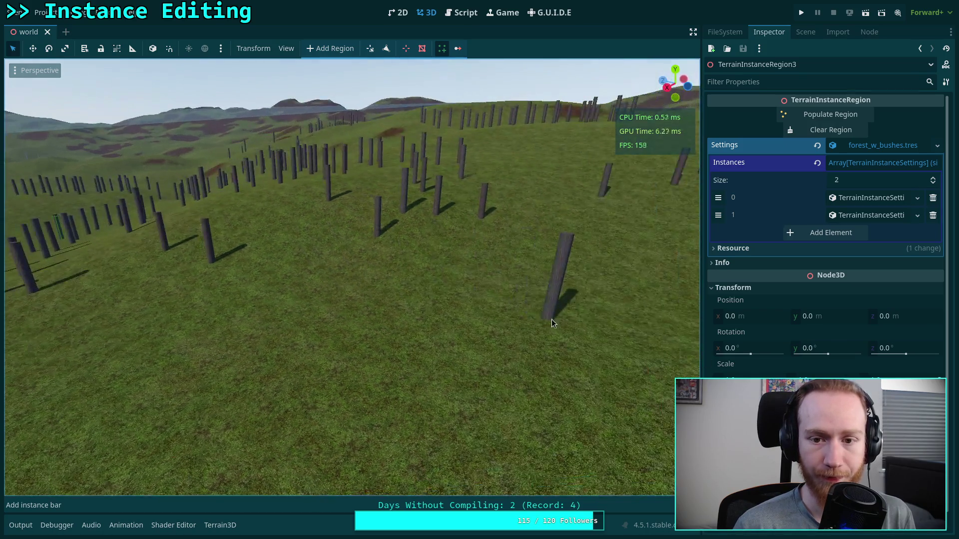
click(806, 32)
click(825, 299)
click(799, 285)
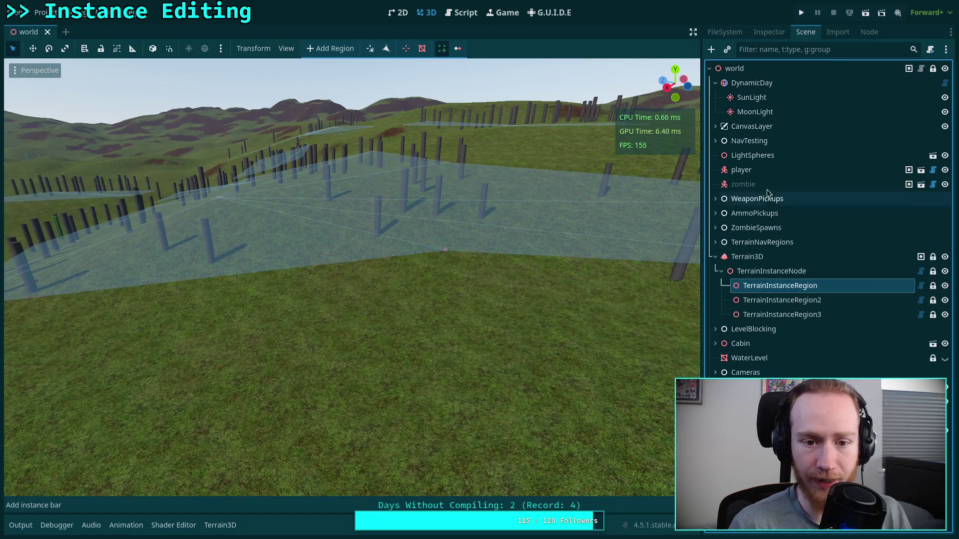
click(763, 32)
click(807, 130)
click(559, 270)
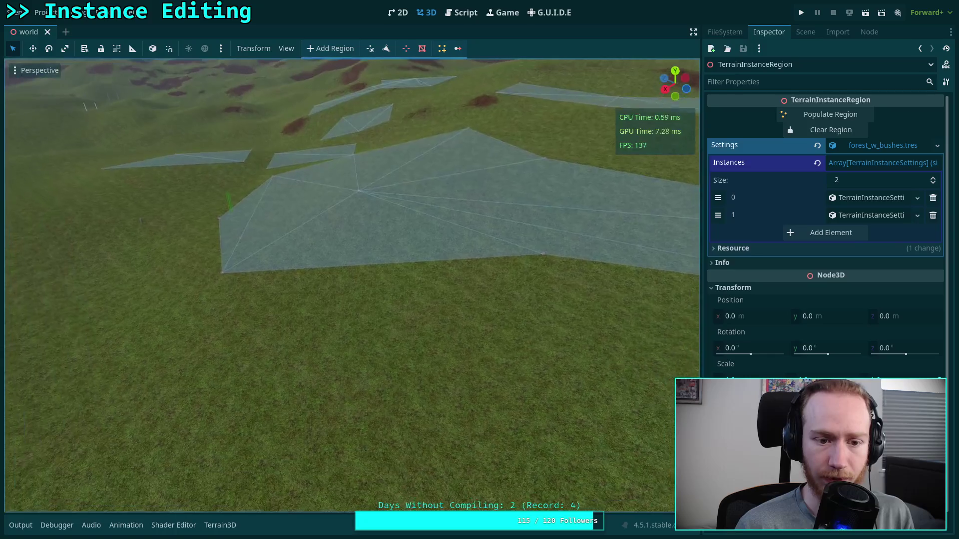
Save the world scene and show the Terrain3D asset panel with Terrain3D selected
click(20, 525)
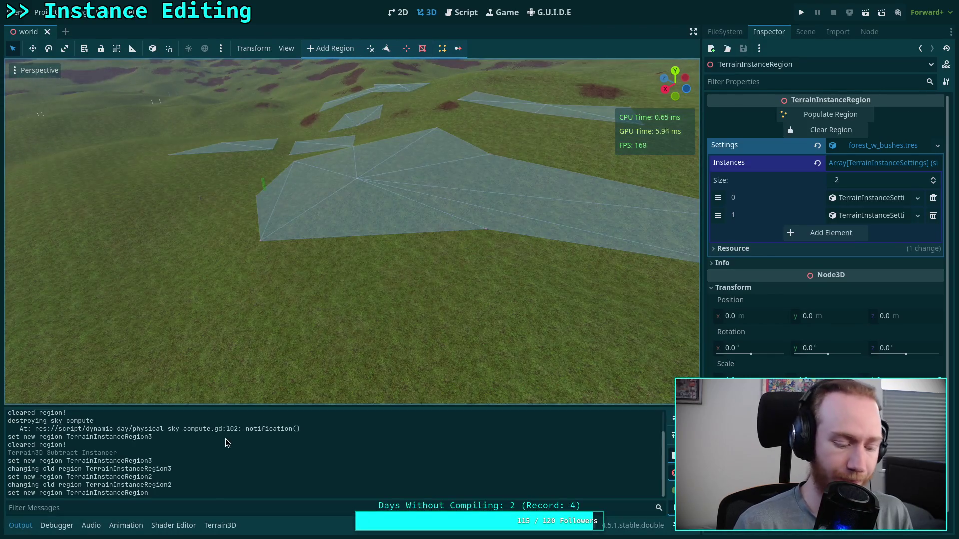
key(ctrl+s)
click(804, 32)
click(764, 256)
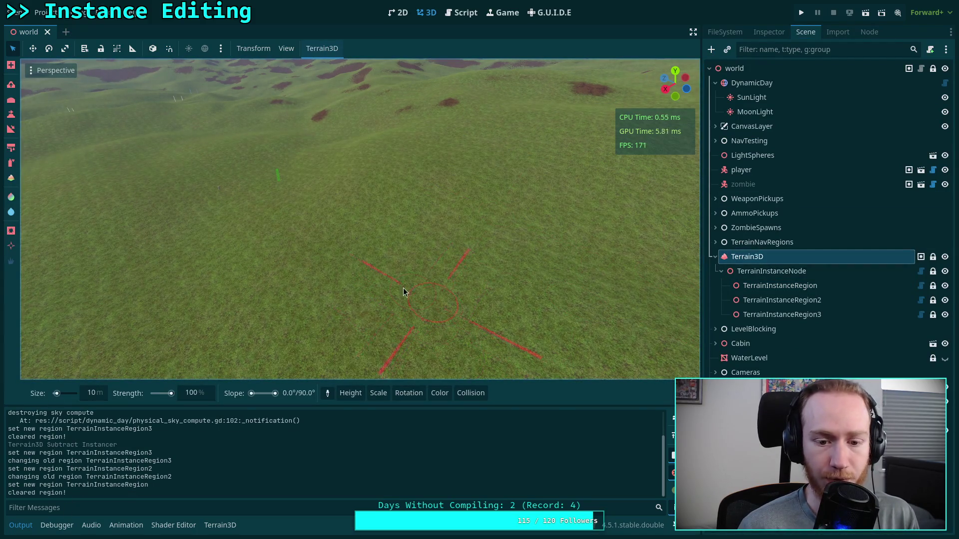
click(220, 525)
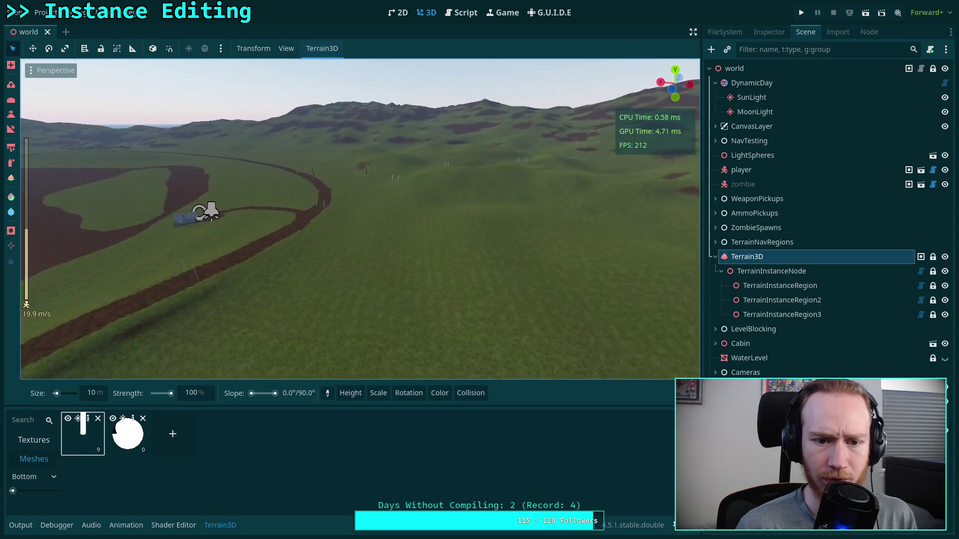
Fly over the terrain with freelook, then inspect TerrainInstanceRegion2's properties
scroll(360, 219, up, 3)
scroll(360, 219, up, 5)
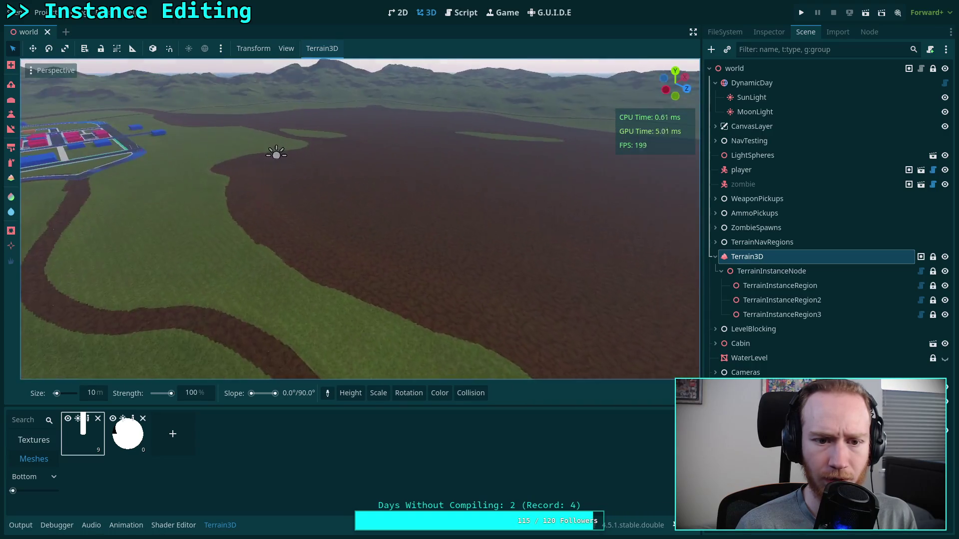
key(q)
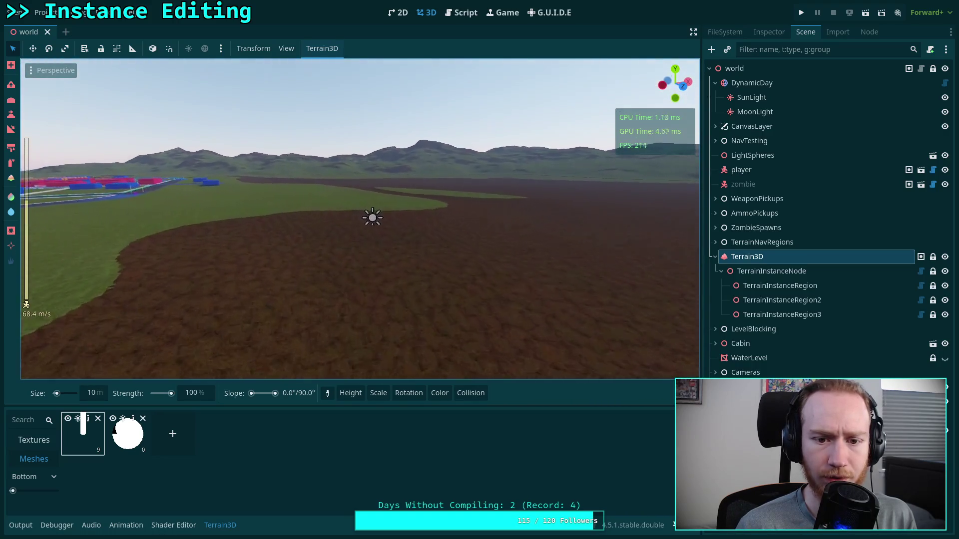
key(e)
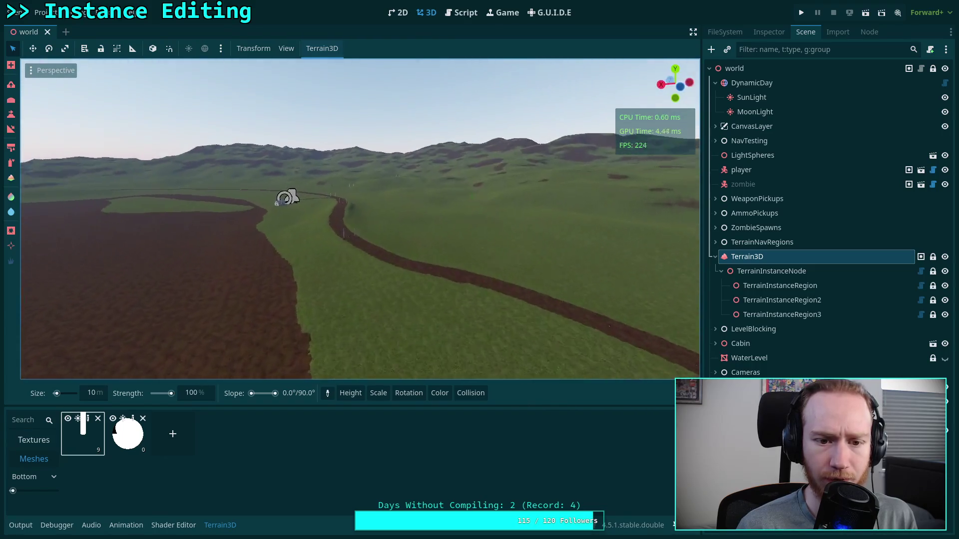
key(w)
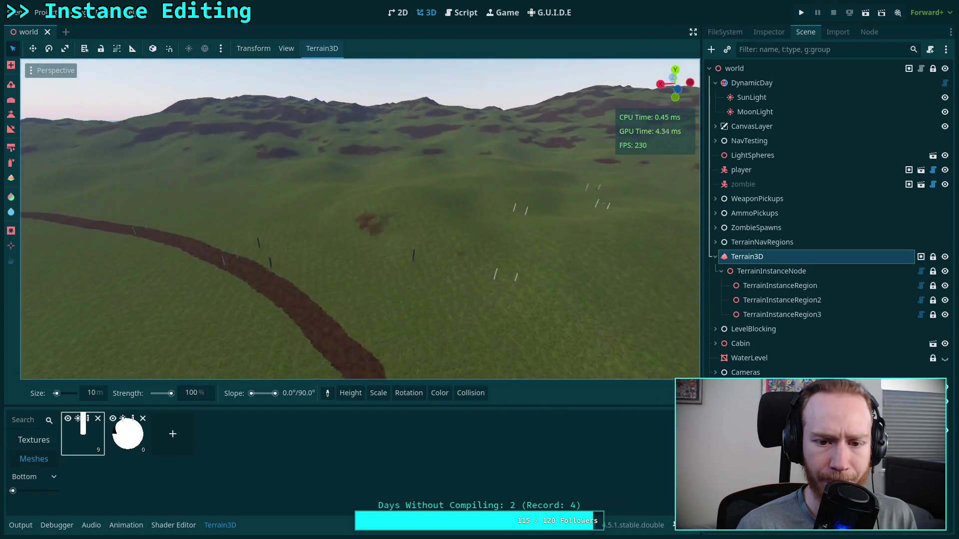
key(s)
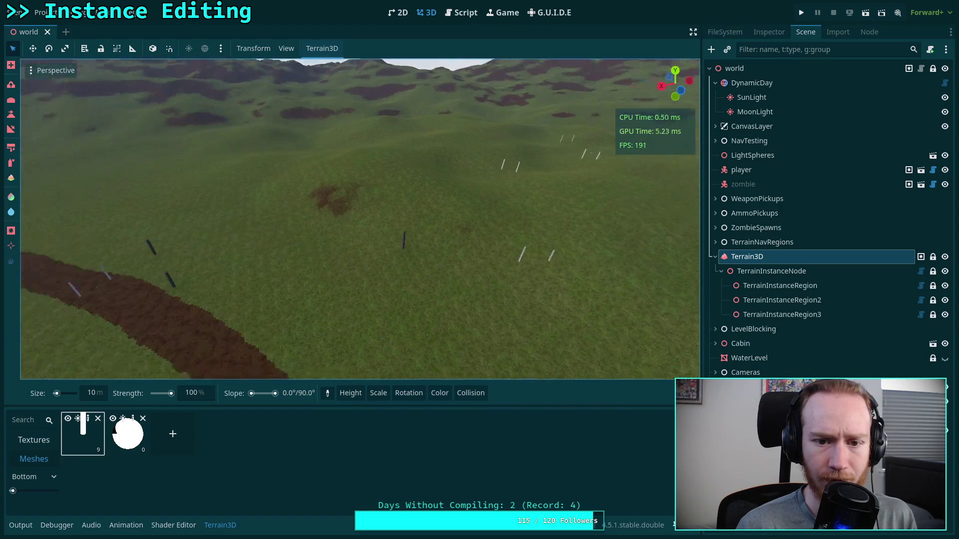
click(729, 314)
click(769, 300)
click(769, 32)
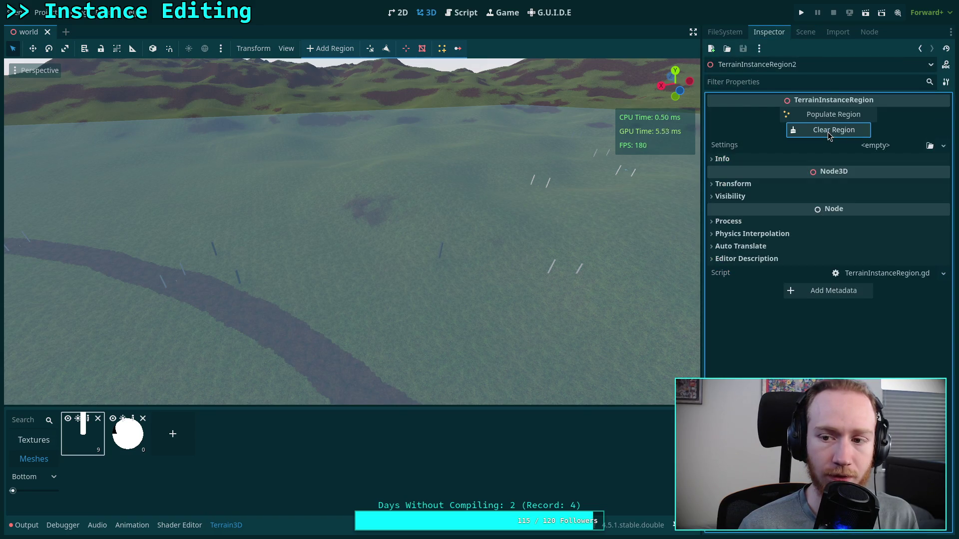
Load forest_w_bushes.tres into TerrainInstanceRegion2, clear its region, empty Settings again, and save
click(853, 145)
click(849, 193)
click(399, 157)
click(841, 131)
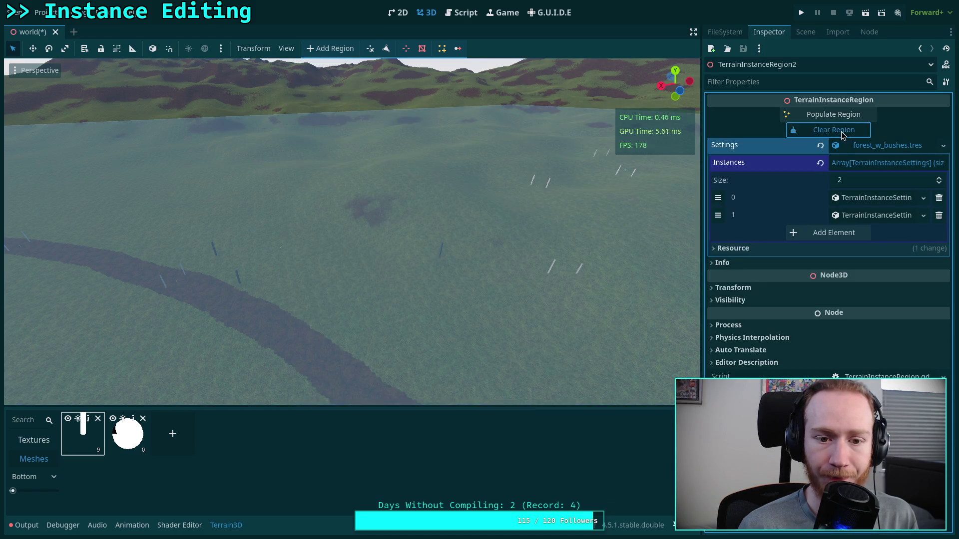
click(820, 146)
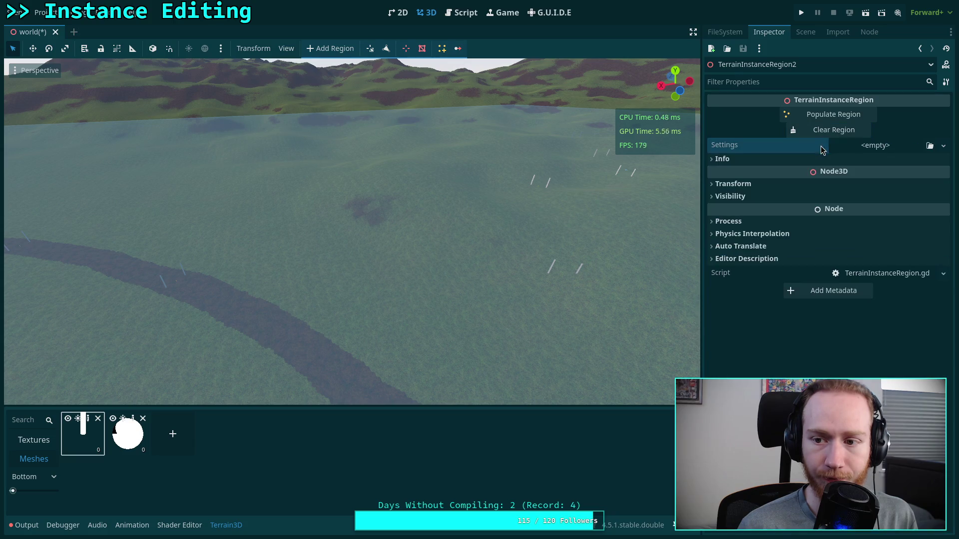
key(ctrl+s)
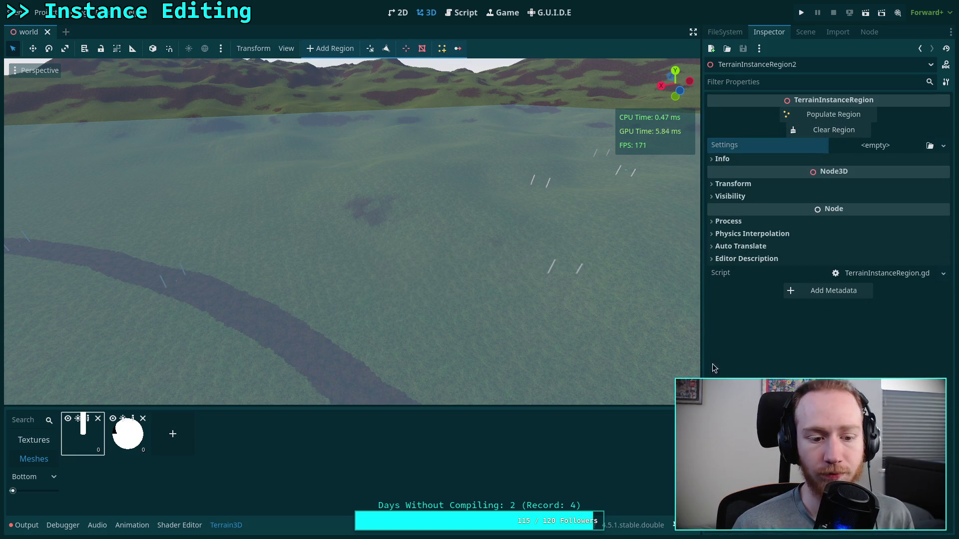
Clear the output log and frame TerrainInstanceRegion in the viewport
click(26, 528)
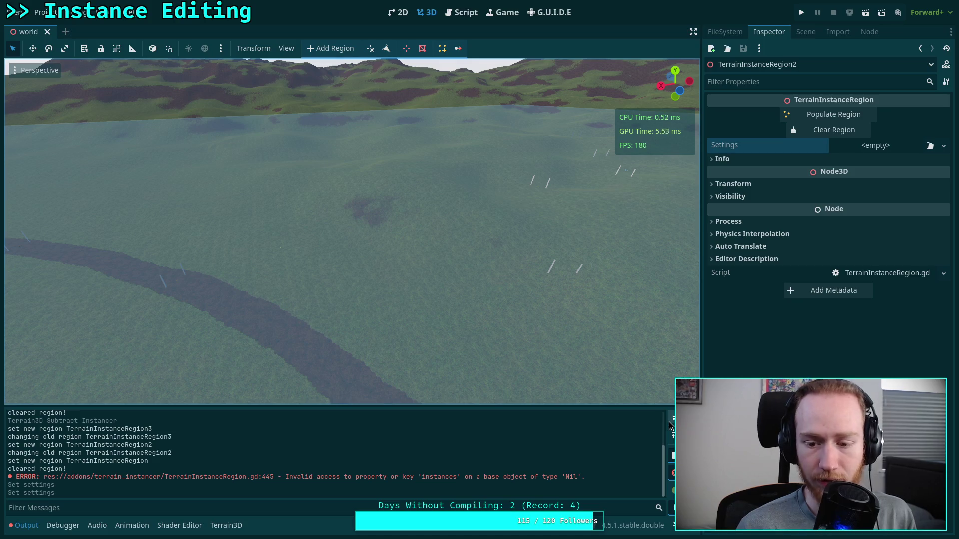
click(672, 421)
click(805, 32)
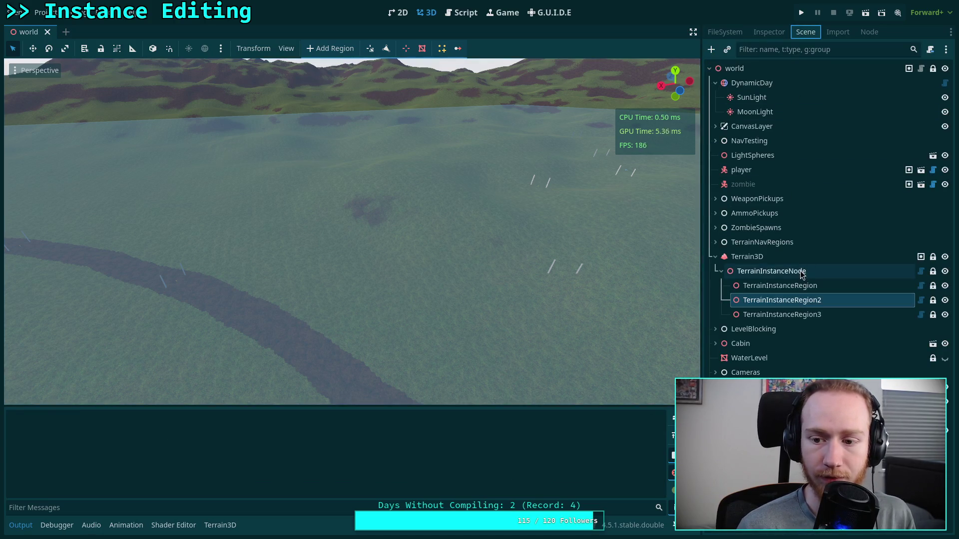
click(800, 272)
click(774, 286)
click(770, 315)
double_click(779, 285)
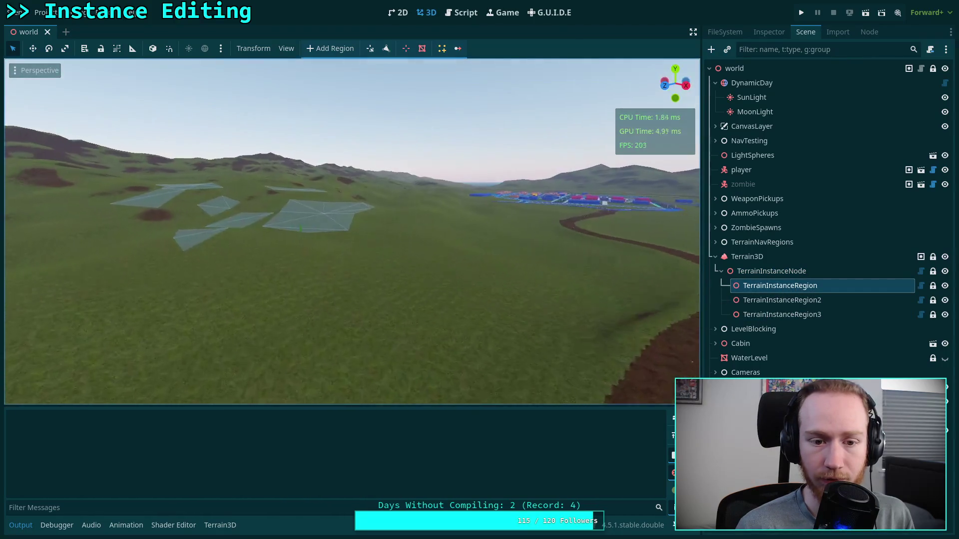
key(w)
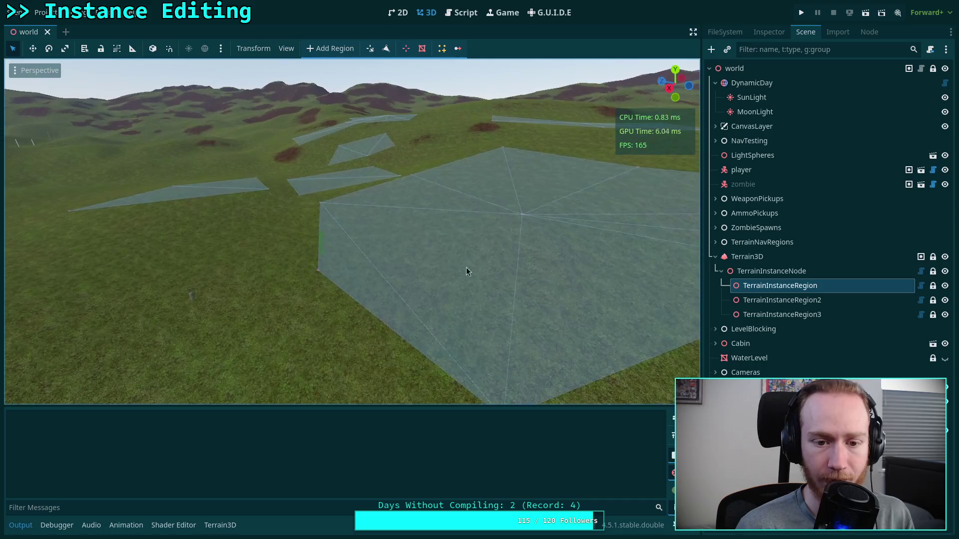
click(14, 12)
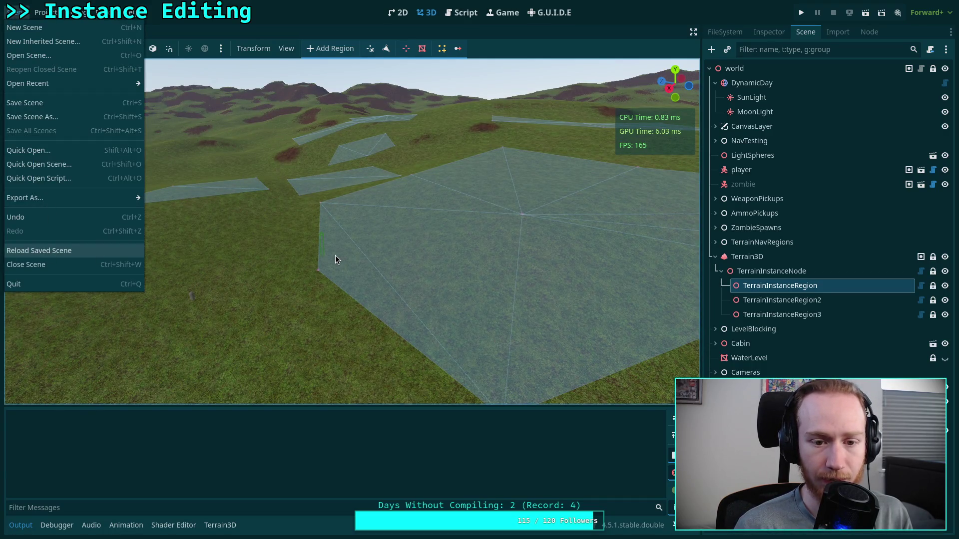
Reload the saved world scene, then quit the editor to the Project List
key(Return)
key(w)
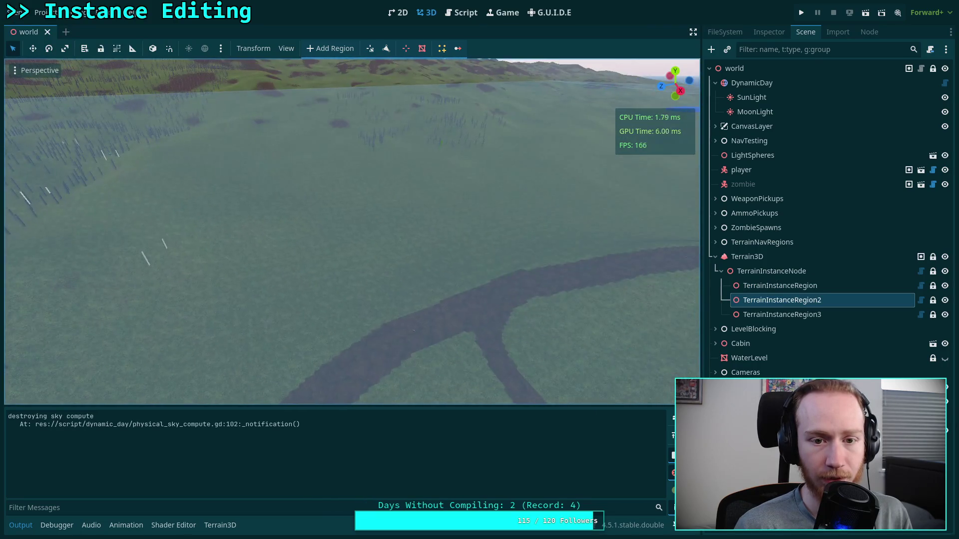
click(14, 12)
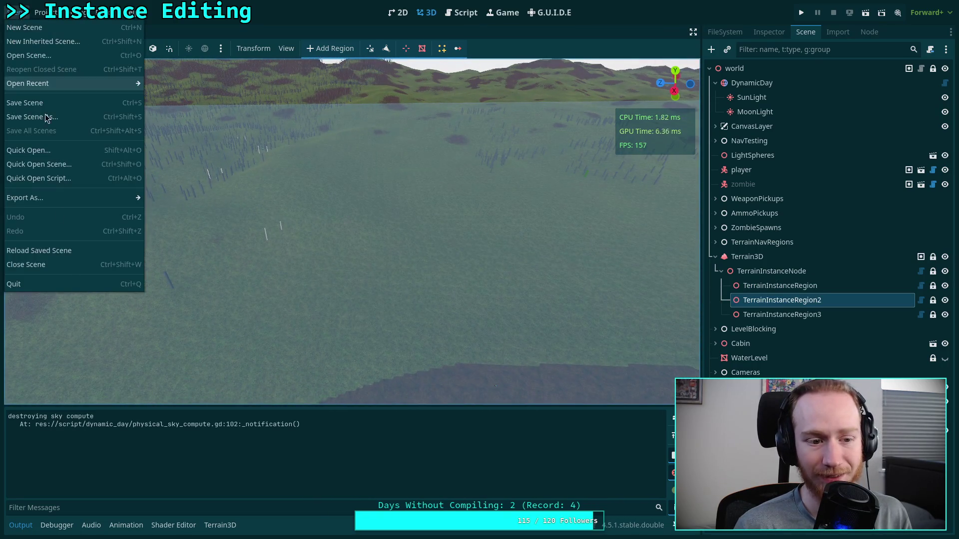
click(59, 282)
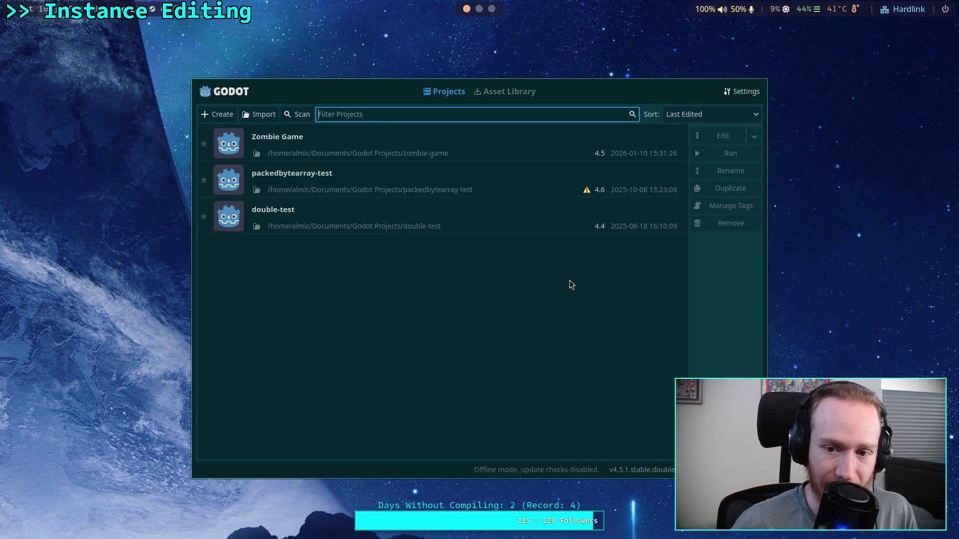
Open the Zombie Game project for editing from the Project Manager
click(574, 146)
click(694, 141)
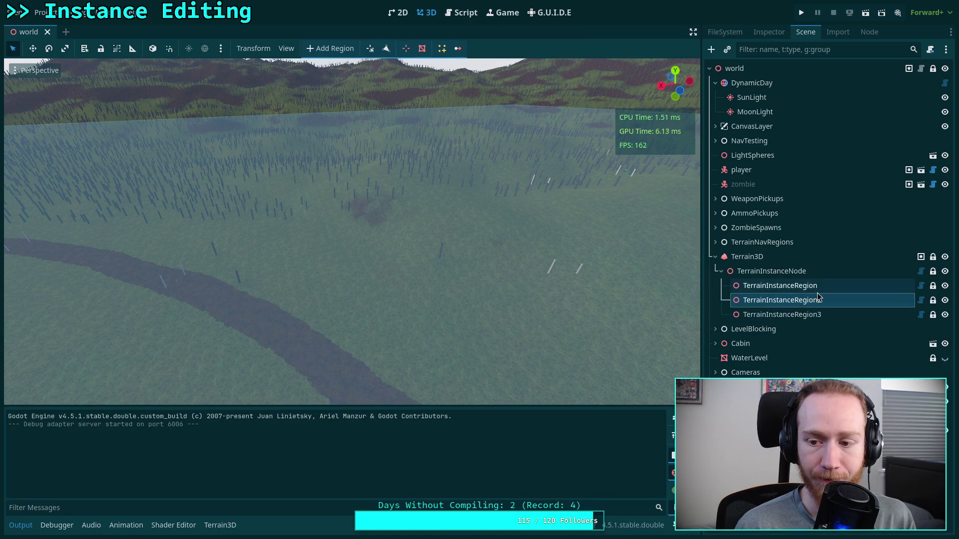
Clear the instanced trees from TerrainInstanceRegion3's Settings, then inspect TerrainInstanceRegion's properties
click(799, 314)
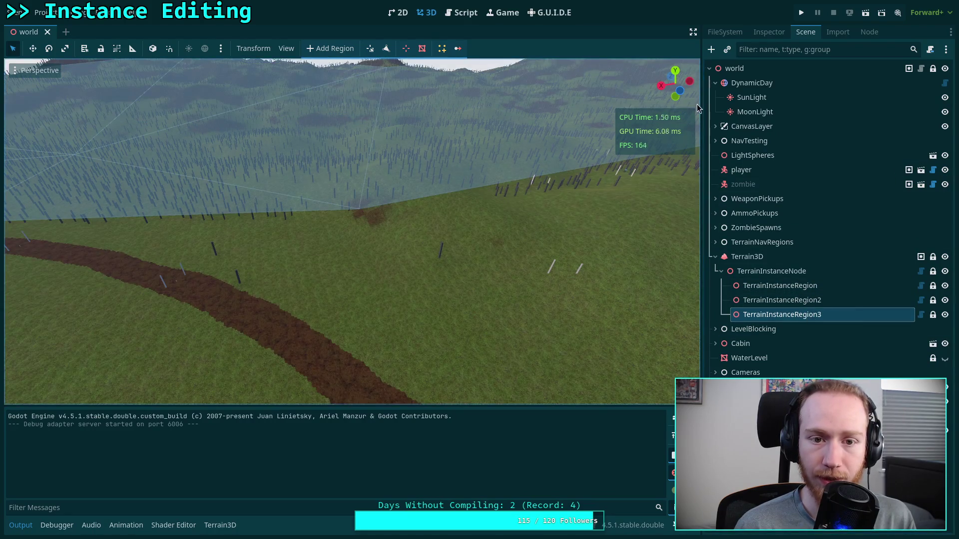
click(761, 33)
click(831, 130)
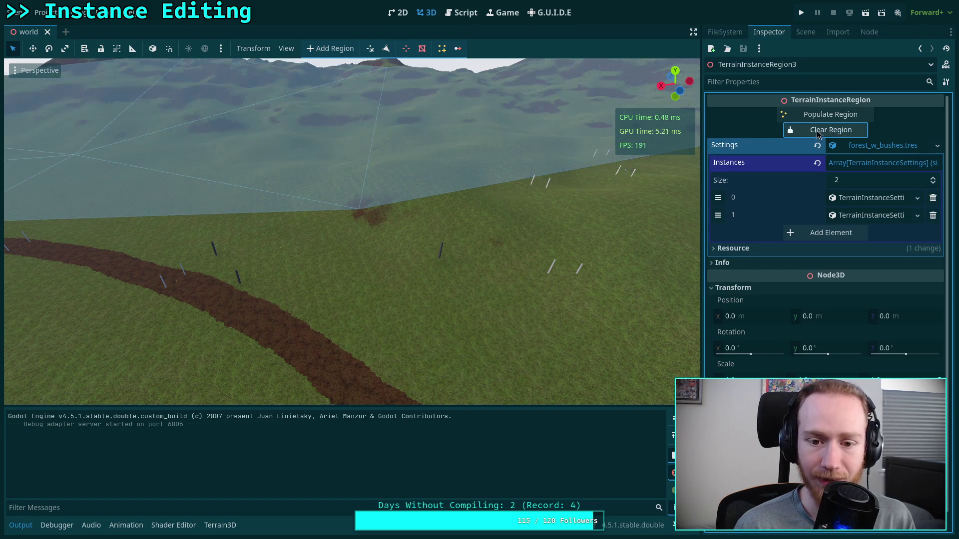
click(802, 32)
click(793, 286)
click(767, 32)
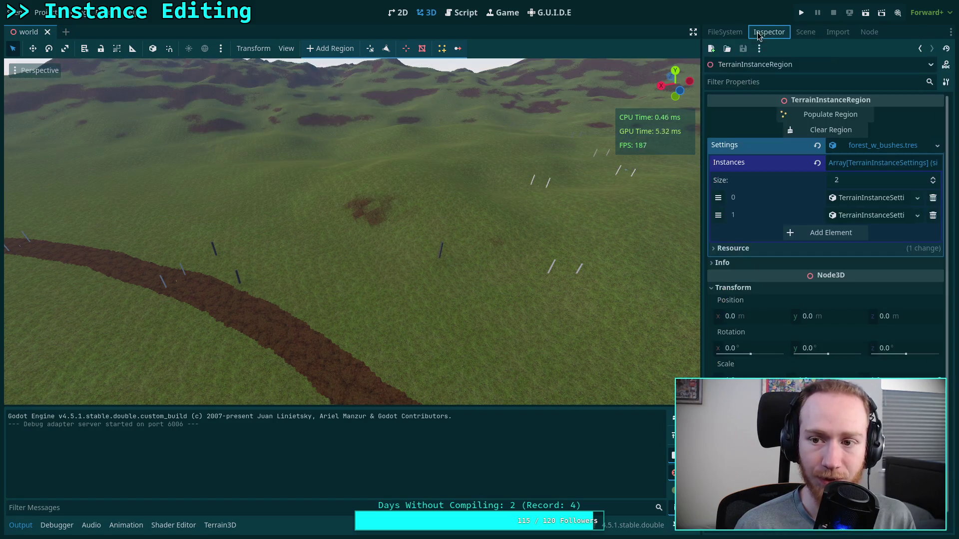
Load forest_w_bushes.tres into TerrainInstanceRegion2's Settings, reset it to empty, then select Terrain3D
click(806, 32)
click(794, 300)
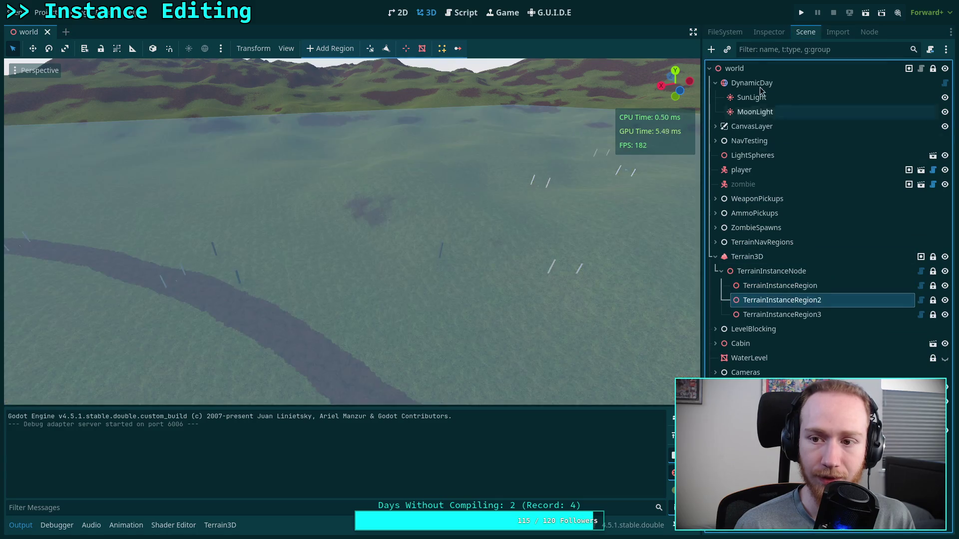
click(769, 31)
click(881, 150)
click(856, 195)
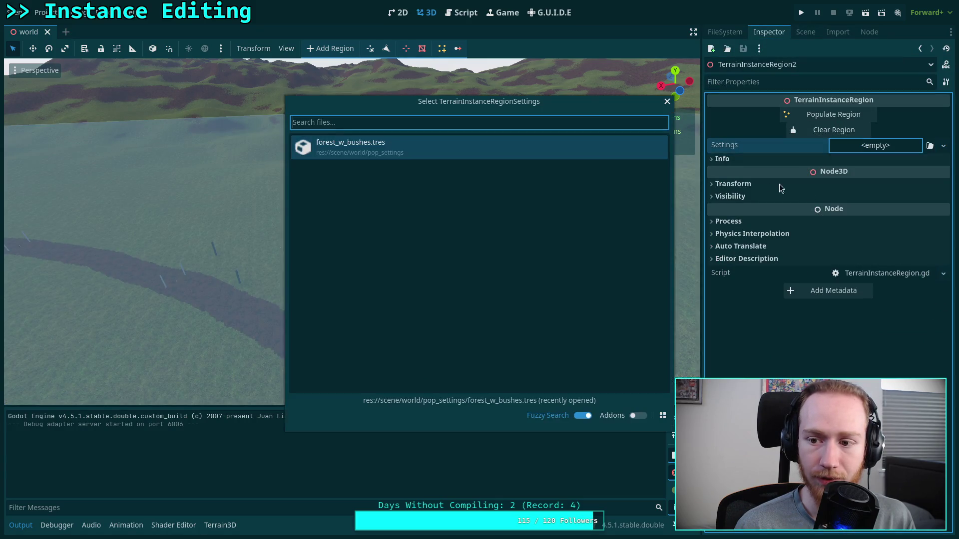
double_click(465, 155)
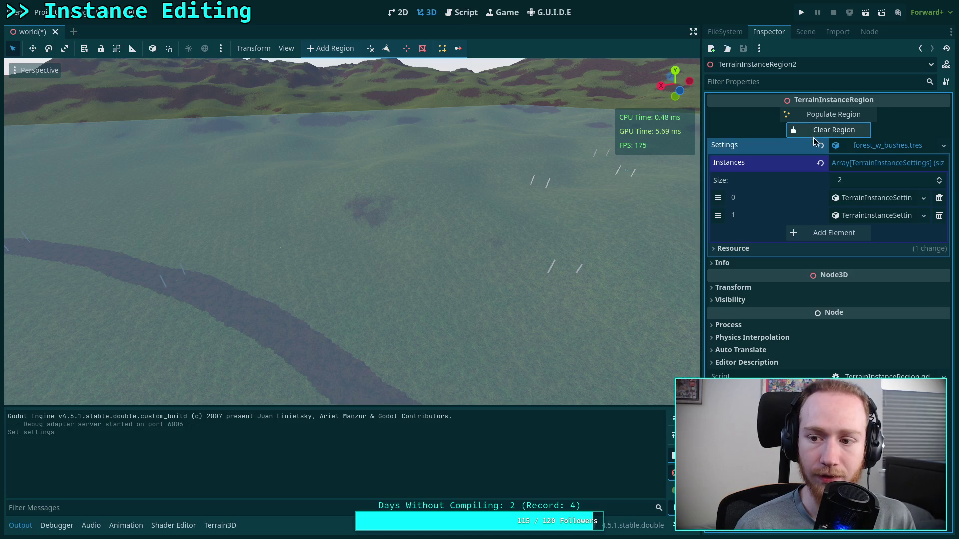
click(820, 145)
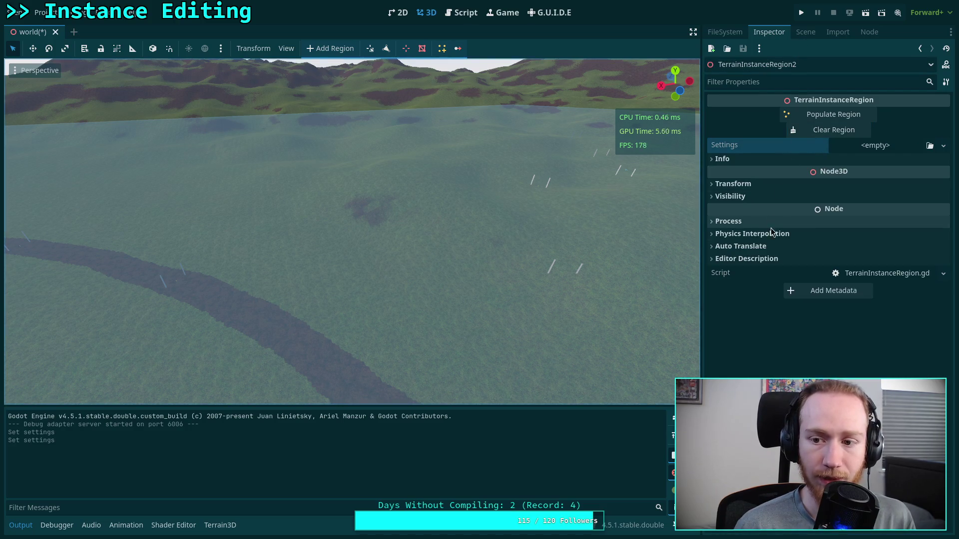
click(805, 32)
click(748, 261)
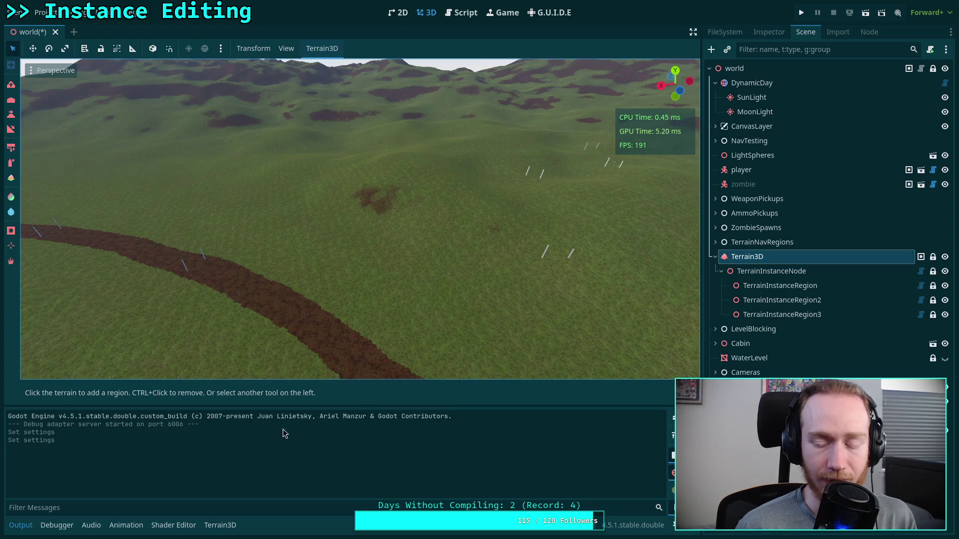
Show the Terrain3D asset panel, save the world scene, and reload the current project
click(220, 525)
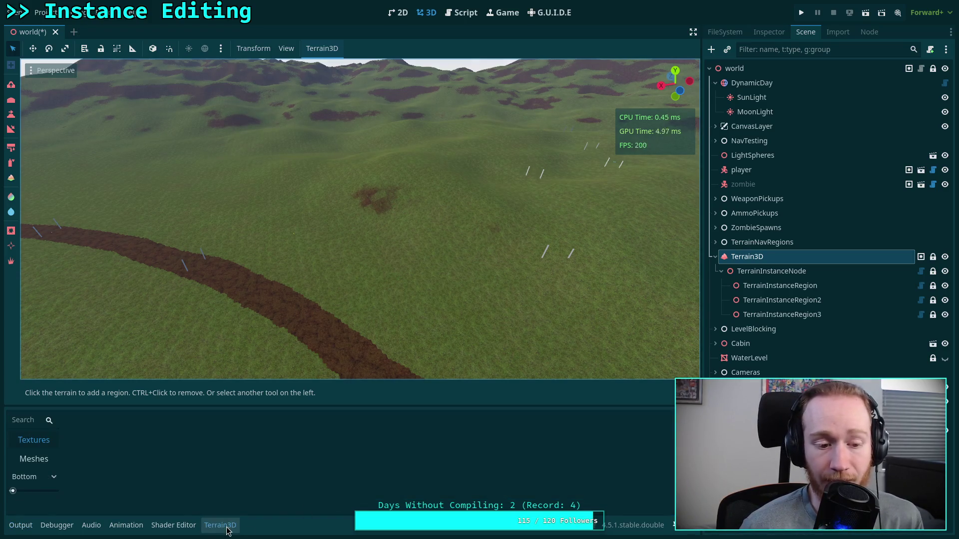
click(219, 527)
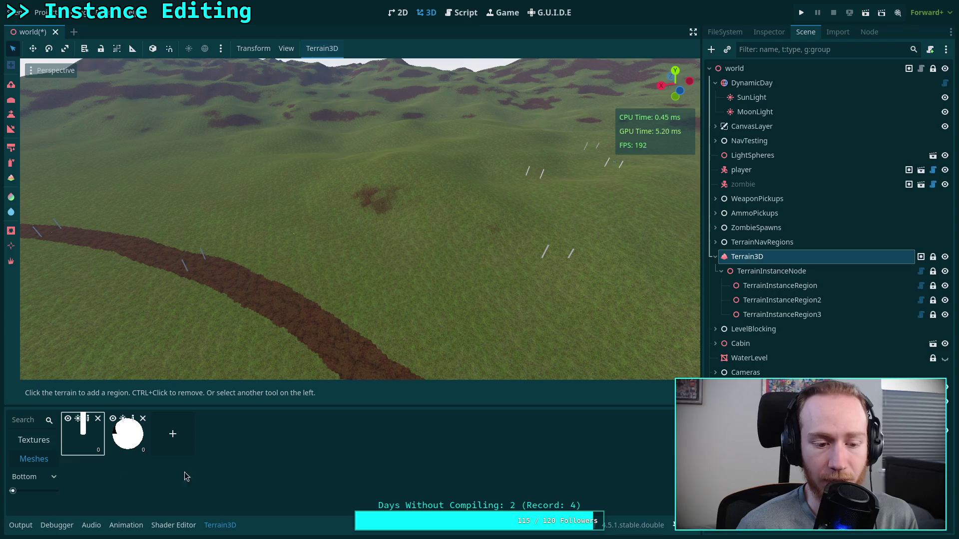
key(ctrl+s)
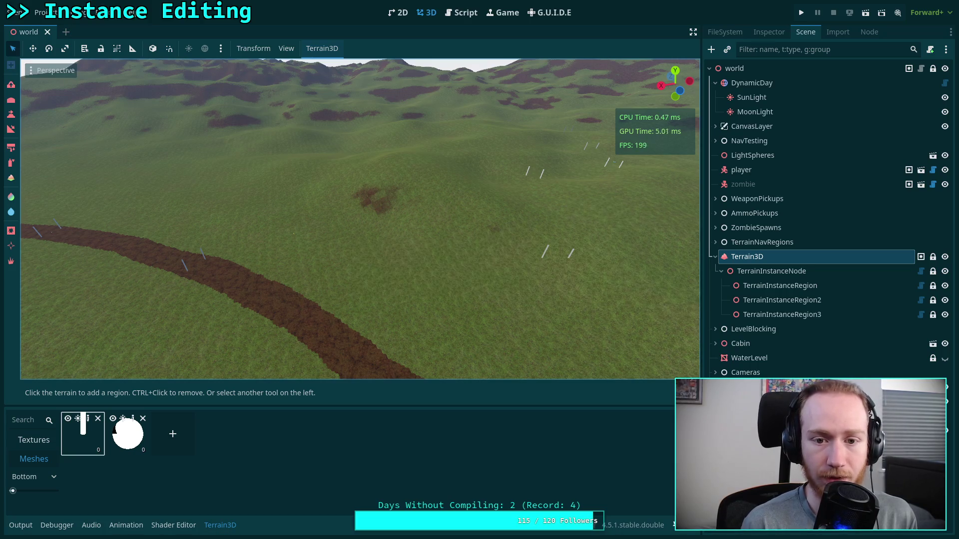
click(18, 15)
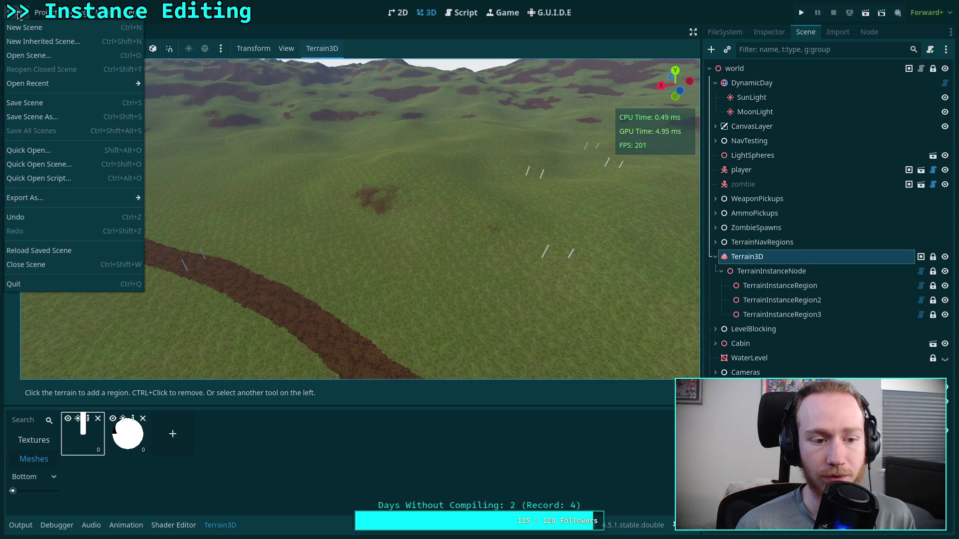
mouse_move(44, 14)
click(83, 168)
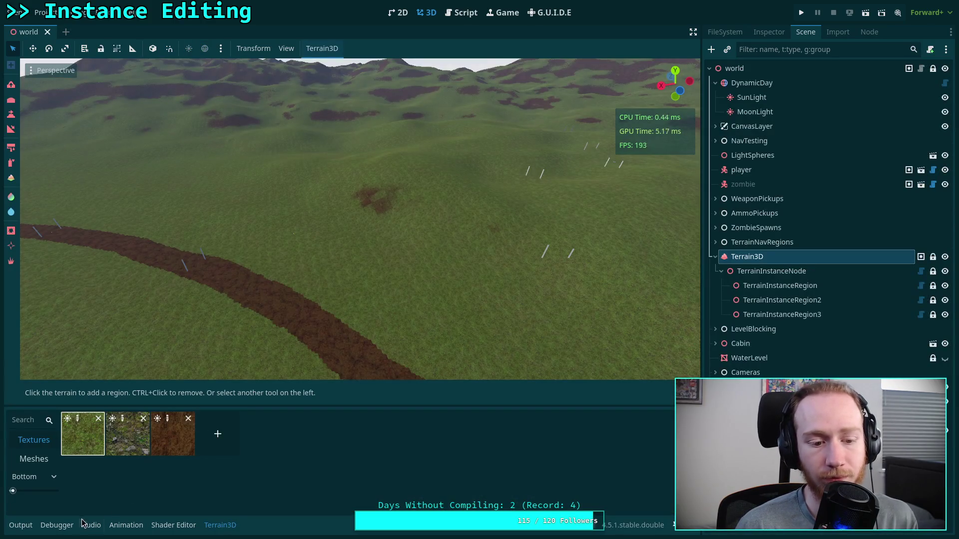
Hide the bottom panel, fly the camera over the hills, and select TerrainInstanceRegion
click(220, 525)
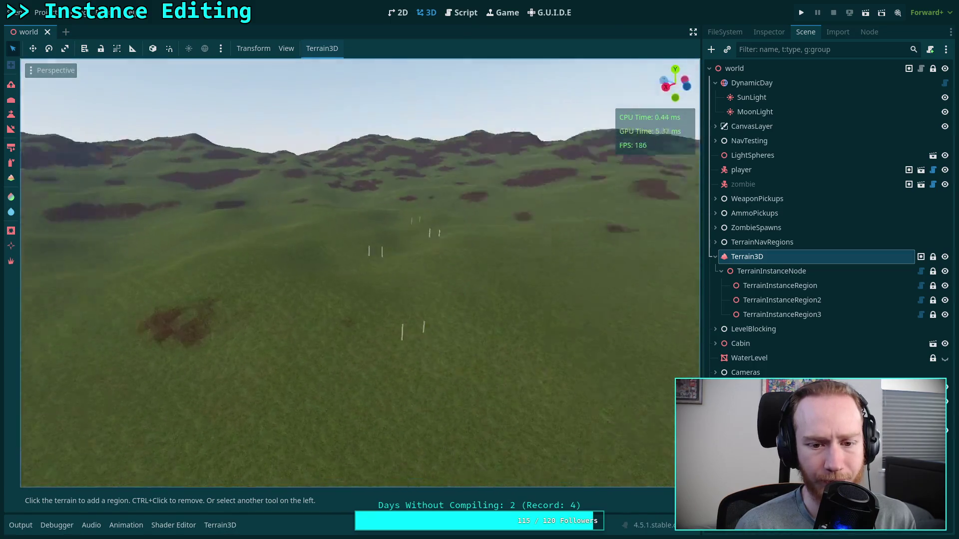
scroll(359, 272, up, 2)
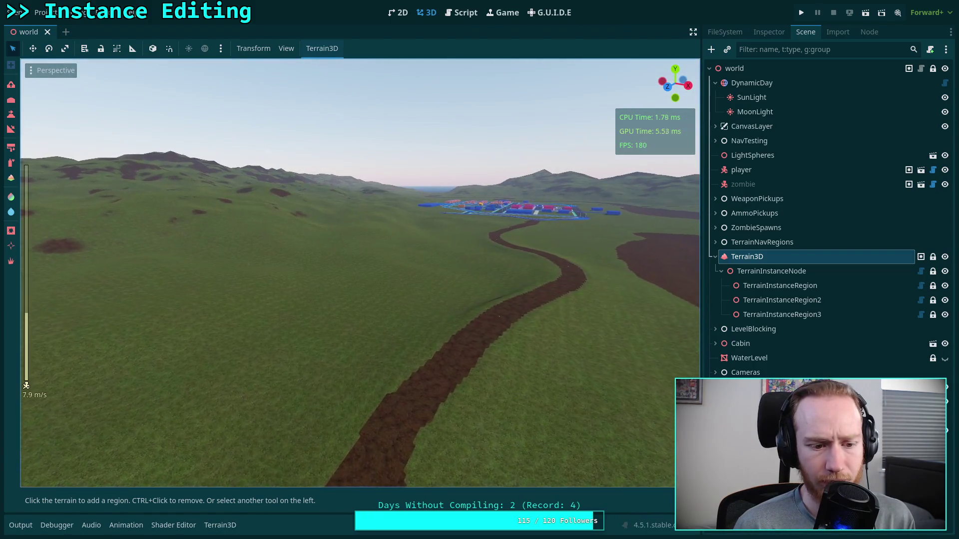
scroll(360, 272, up, 6)
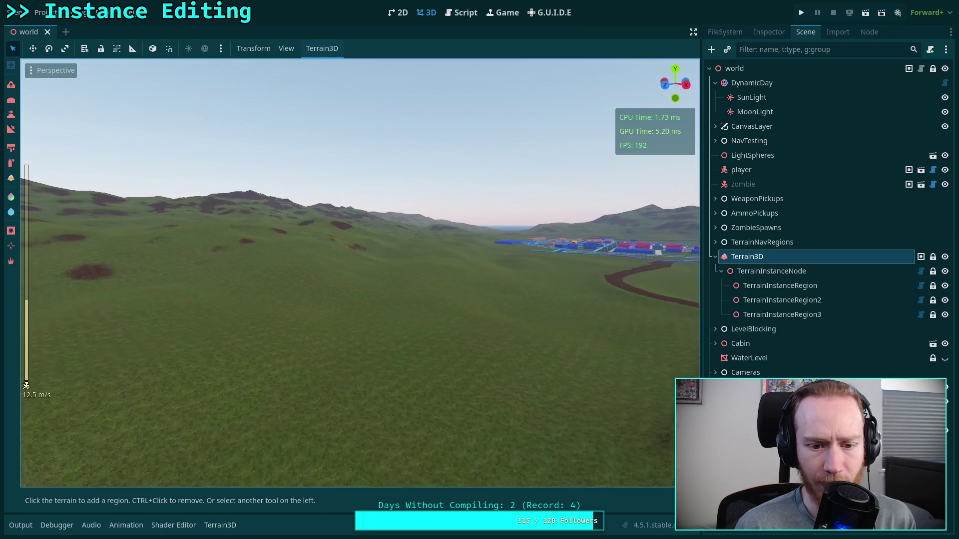
key(w)
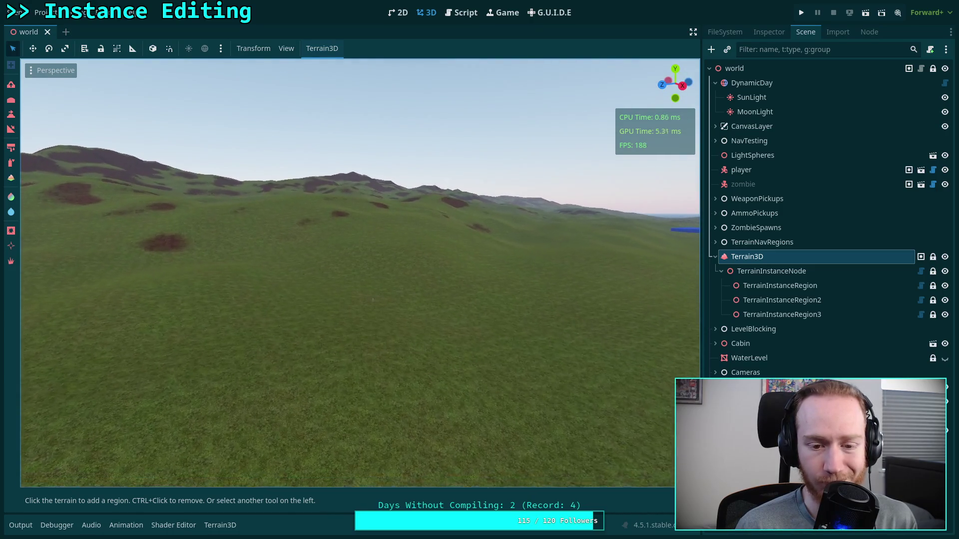
key(w)
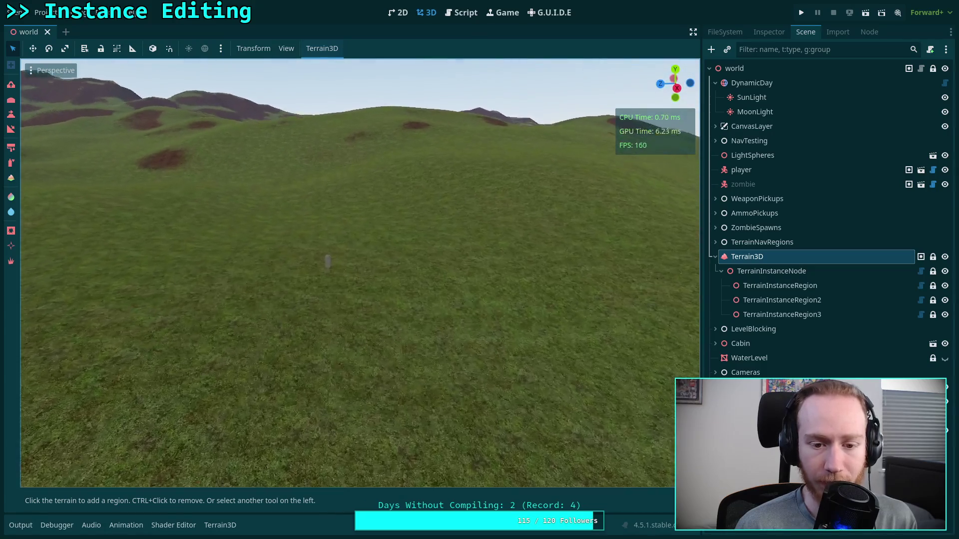
key(w)
click(814, 287)
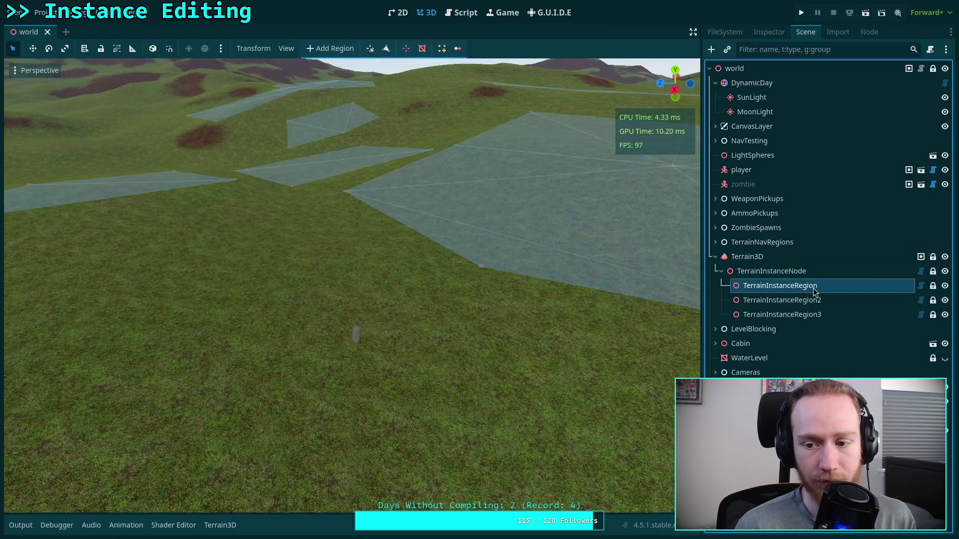
Confirm TerrainInstanceRegion's Settings is forest_w_bushes.tres and toggle the Add instance bar tool
key(s)
key(s)
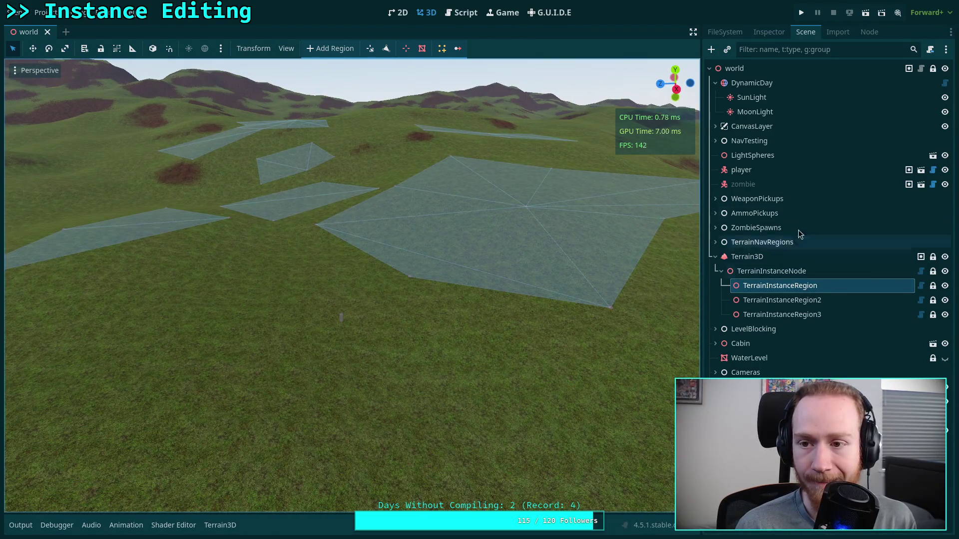
click(770, 33)
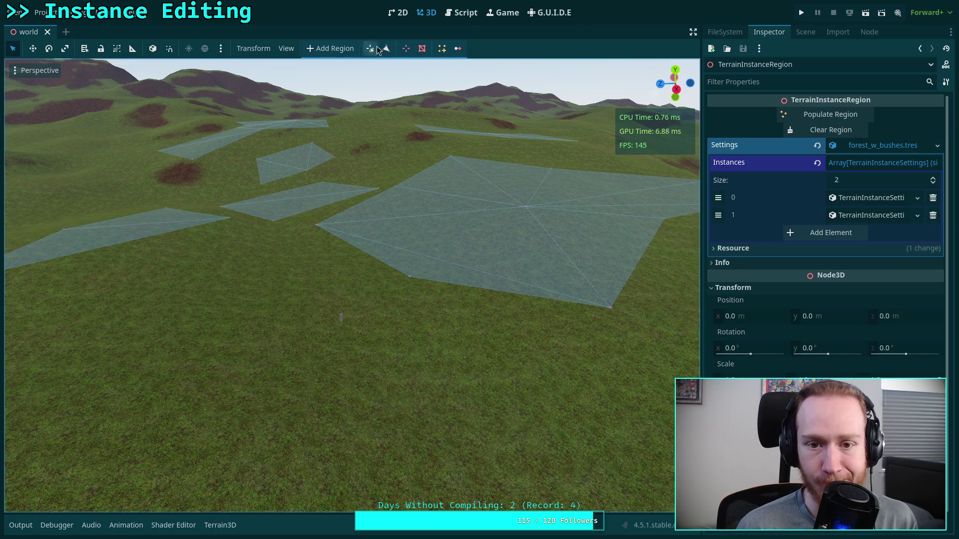
click(442, 48)
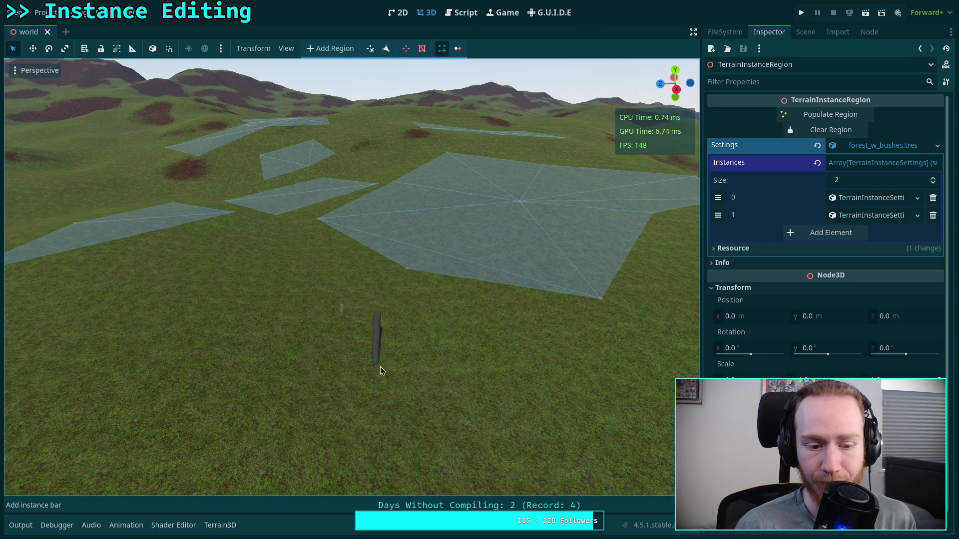
click(442, 49)
click(442, 49)
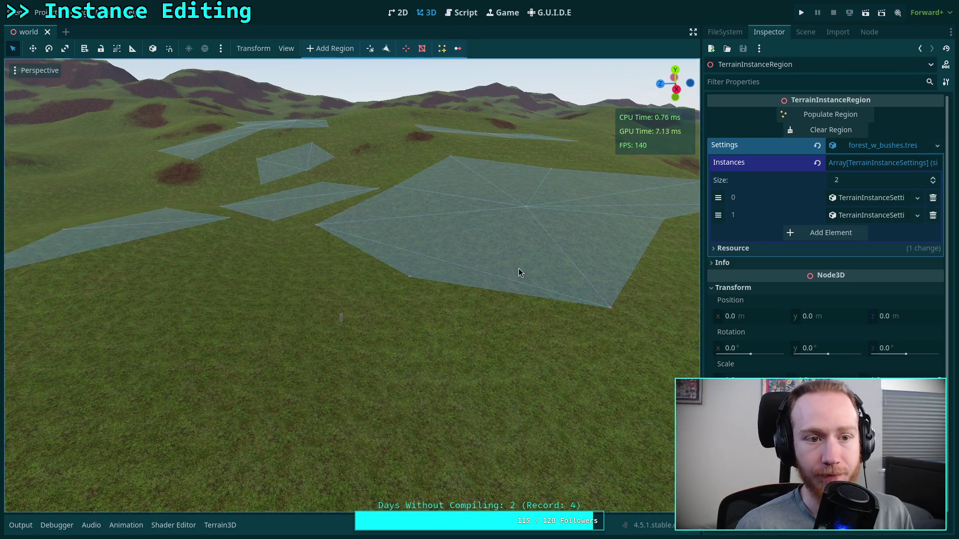
key(super+1)
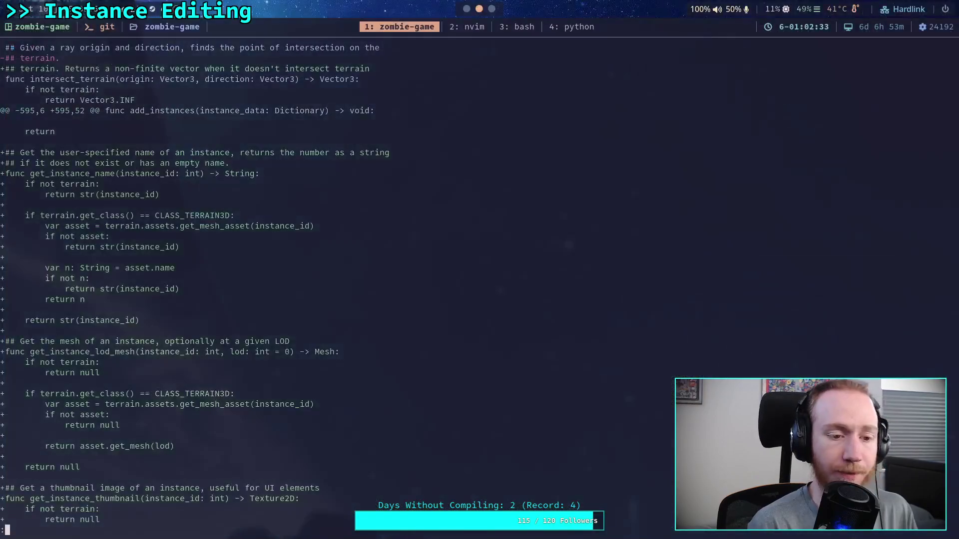
Rerun git diff and read its first hunks, including the new instance helper functions
key(q)
key(Up)
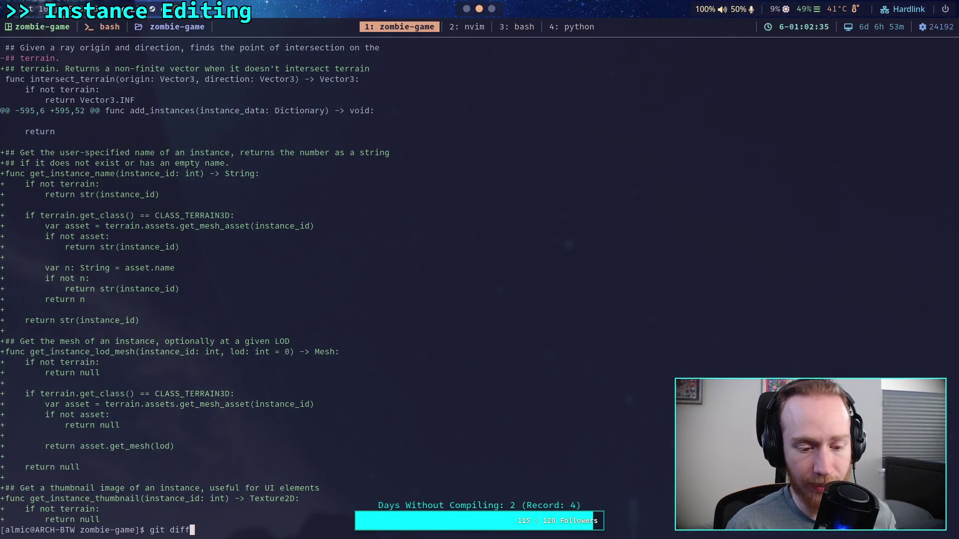
key(Return)
key(j)
key(j)
key(j)
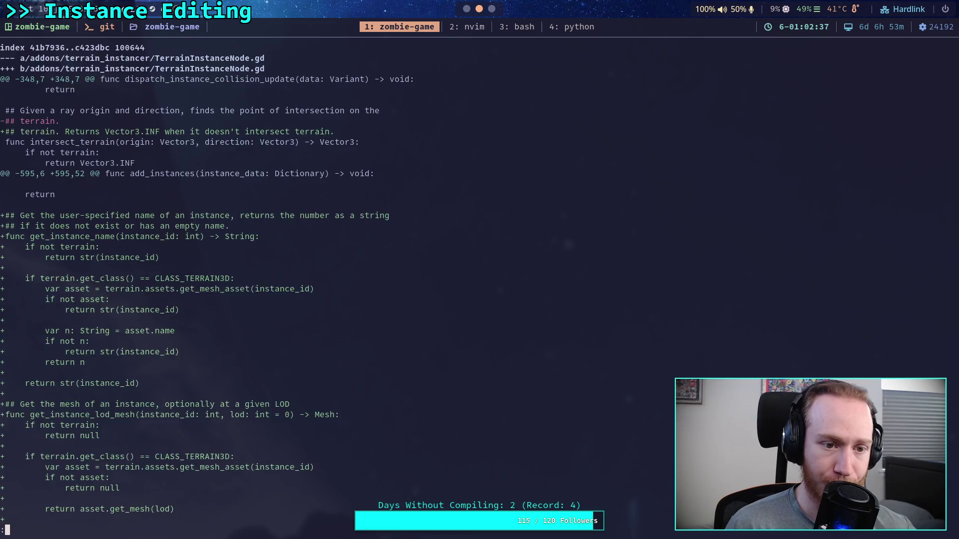
key(j)
key(j)
key(j)
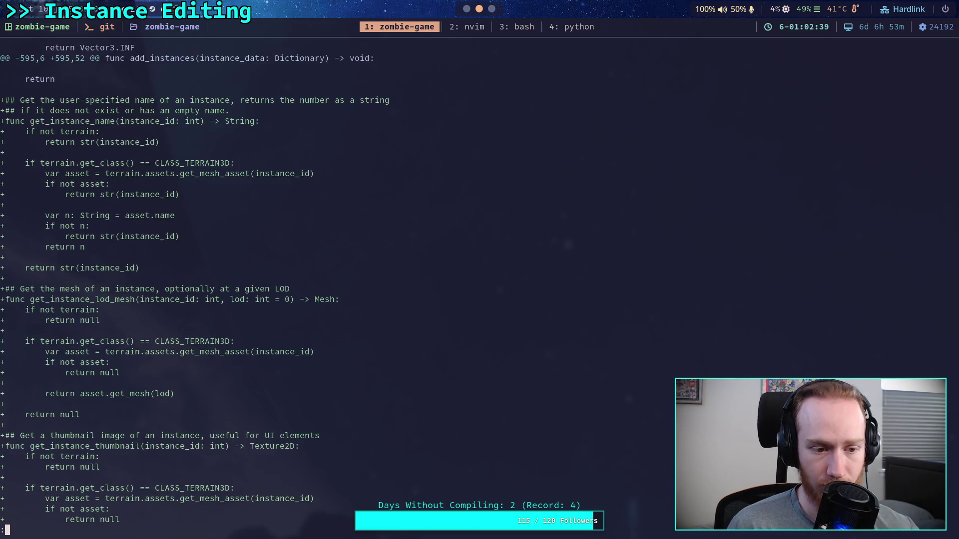
key(k)
key(k)
key(k)
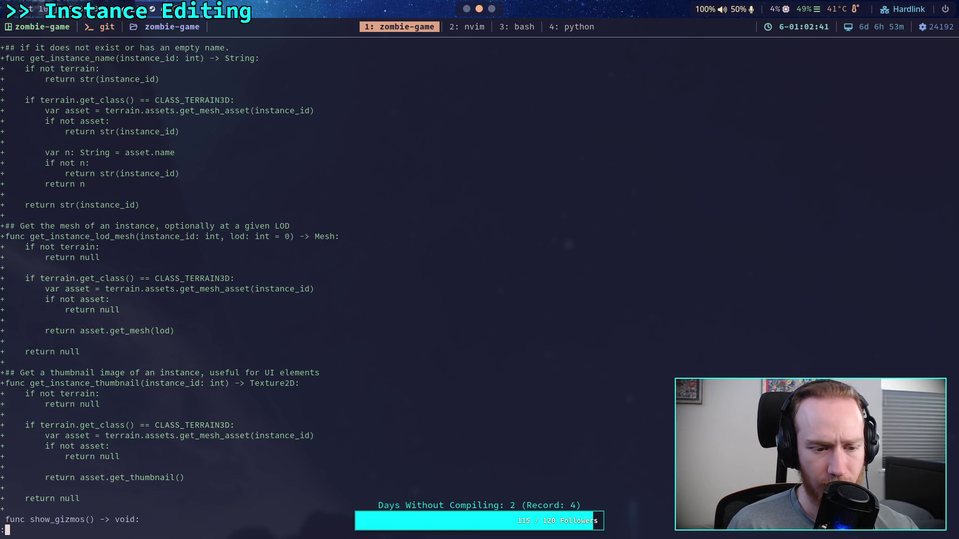
key(j)
key(j)
key(j)
key(k)
key(k)
key(k)
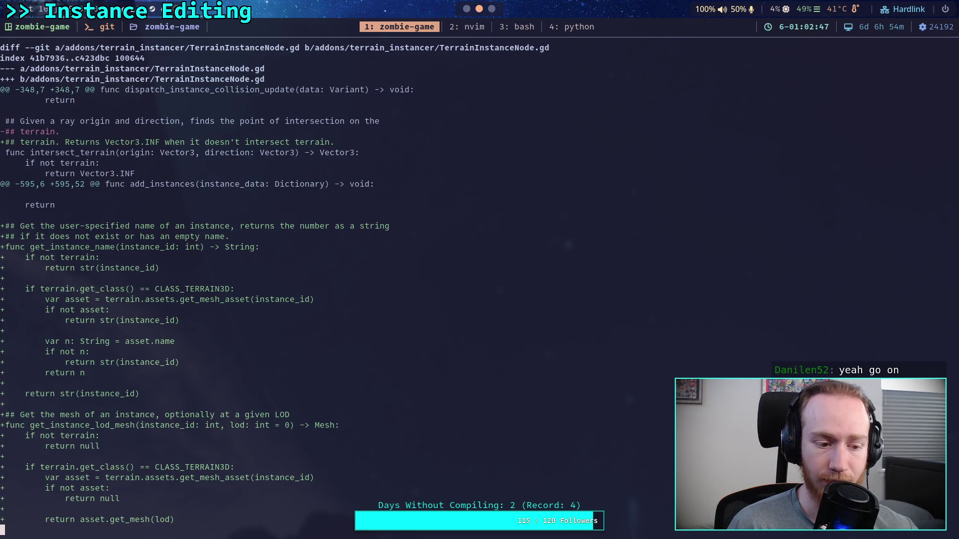
key(j)
key(j)
key(j)
key(k)
key(k)
key(k)
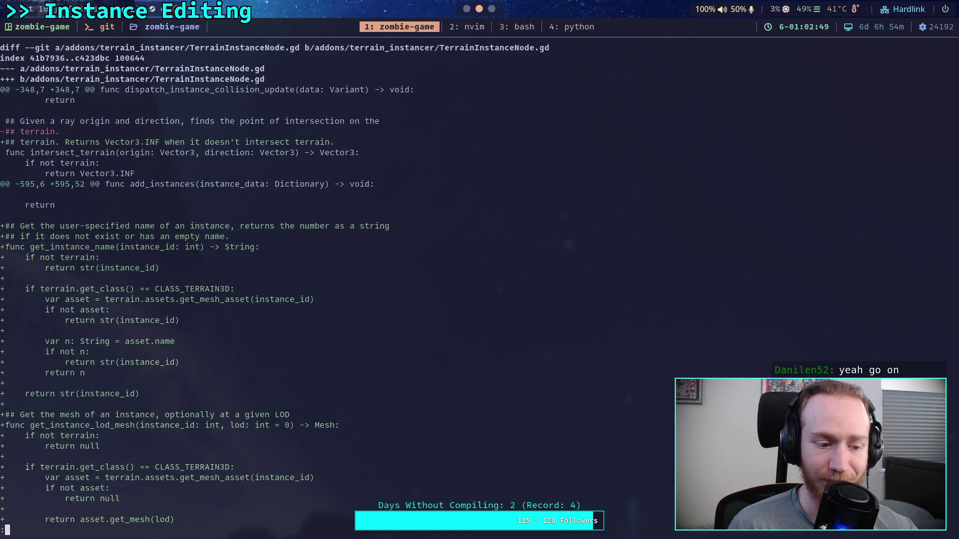
Read the TerrainInstanceRegion.gd changes down past the save_temporary_instances additions
key(j)
key(j)
key(j)
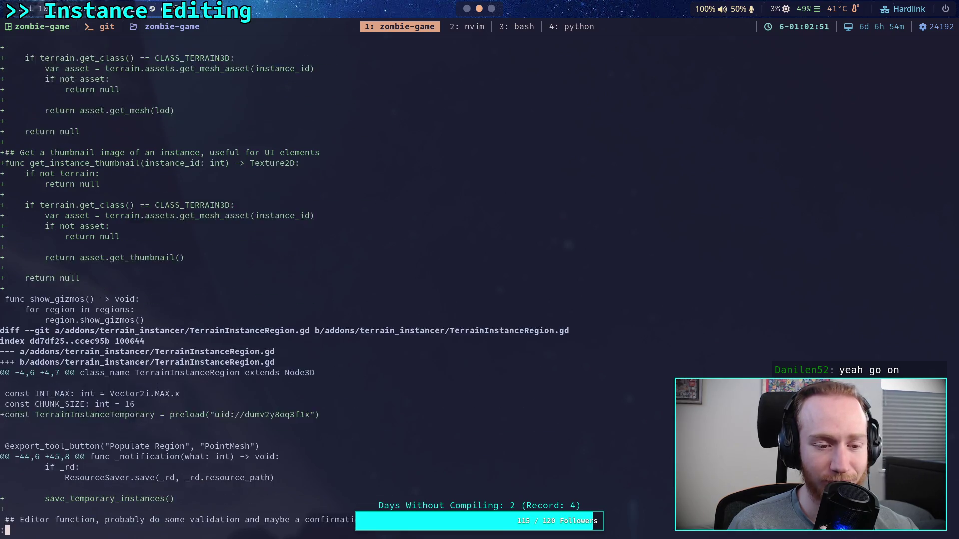
key(j)
key(j)
key(j)
key(j)
key(j)
key(j)
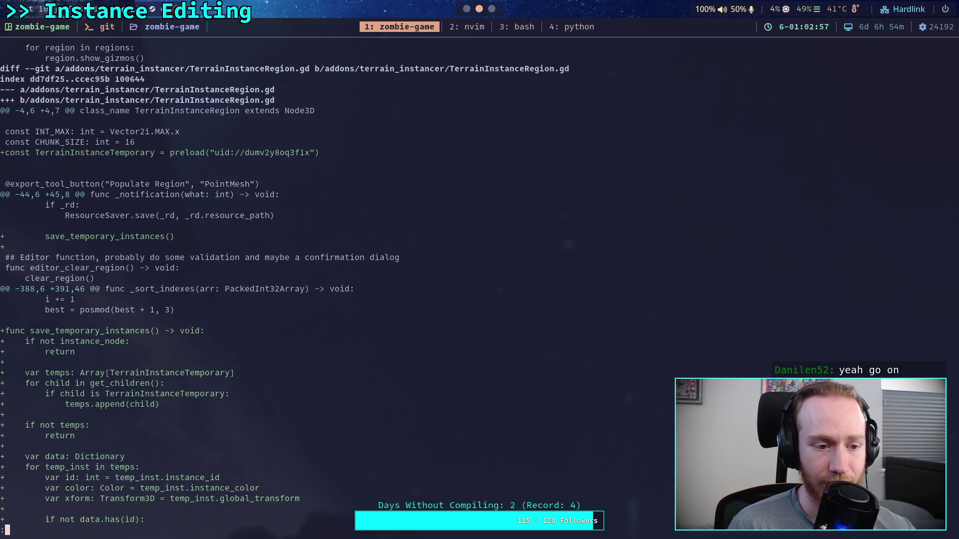
key(j)
key(j)
key(j)
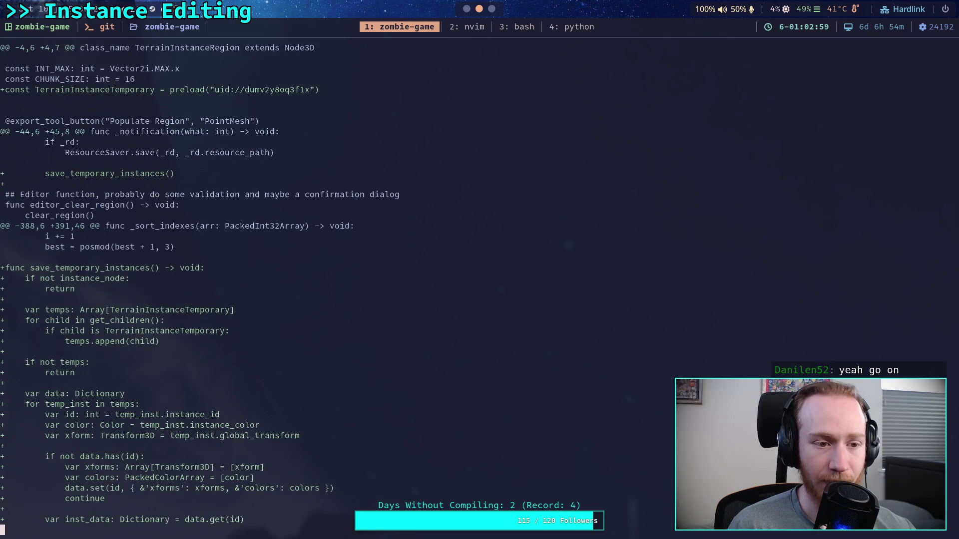
key(j)
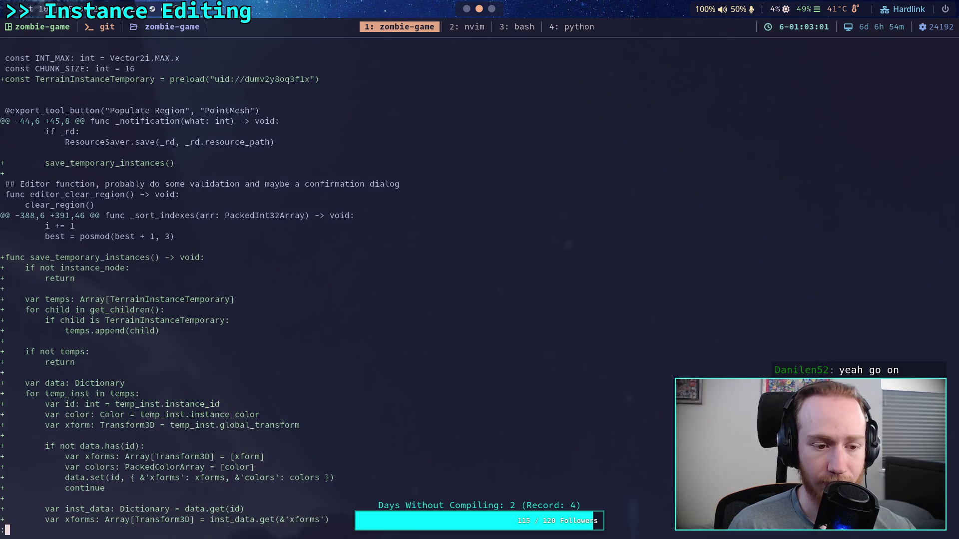
key(j)
key(j)
key(j)
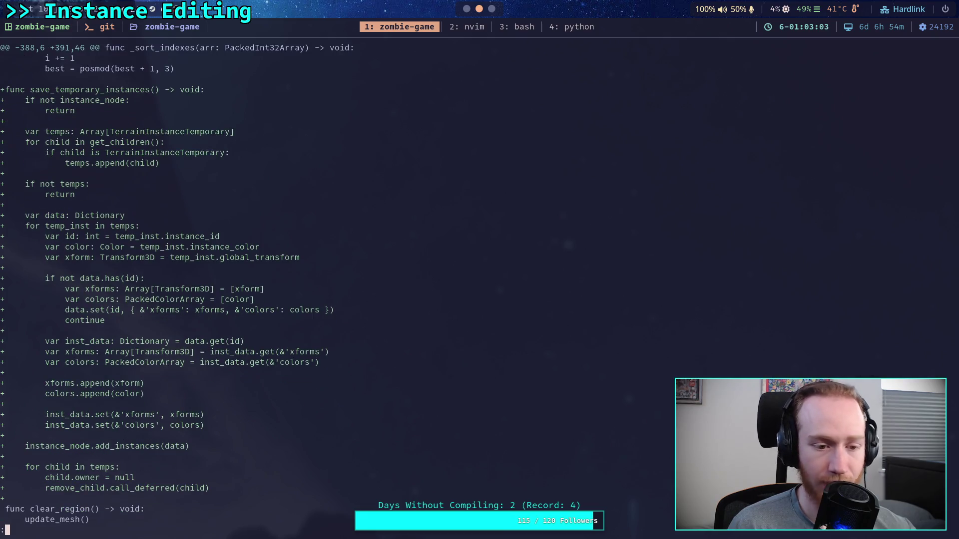
key(j)
key(j)
key(j)
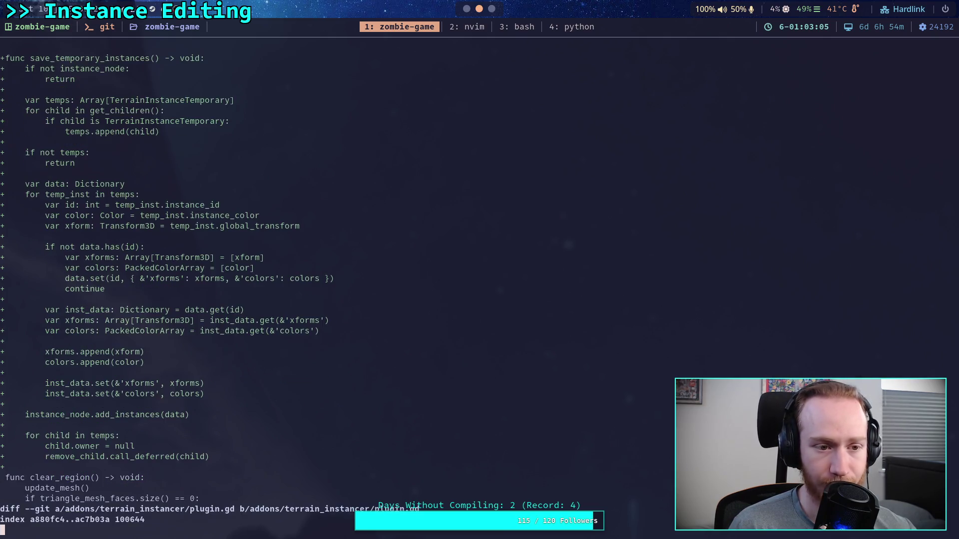
key(k)
key(k)
key(j)
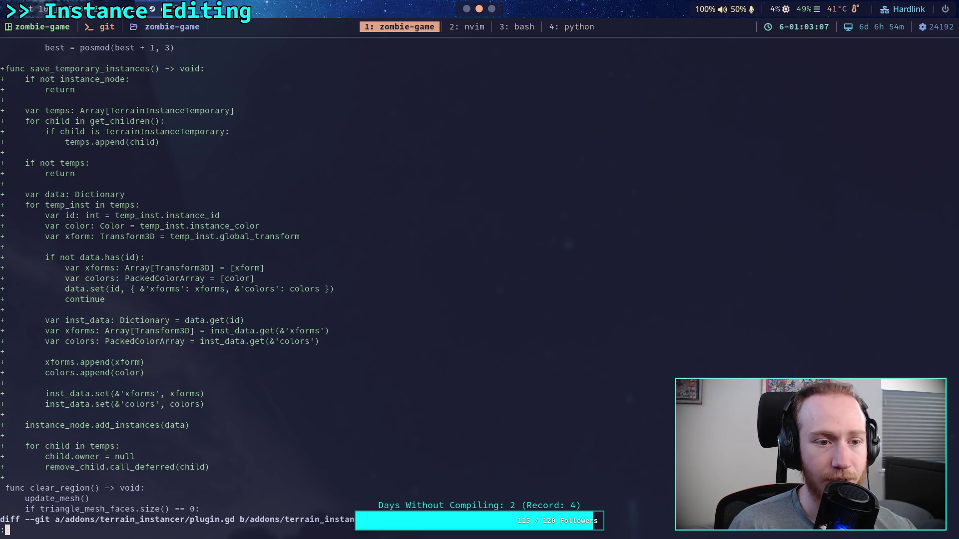
key(k)
key(j)
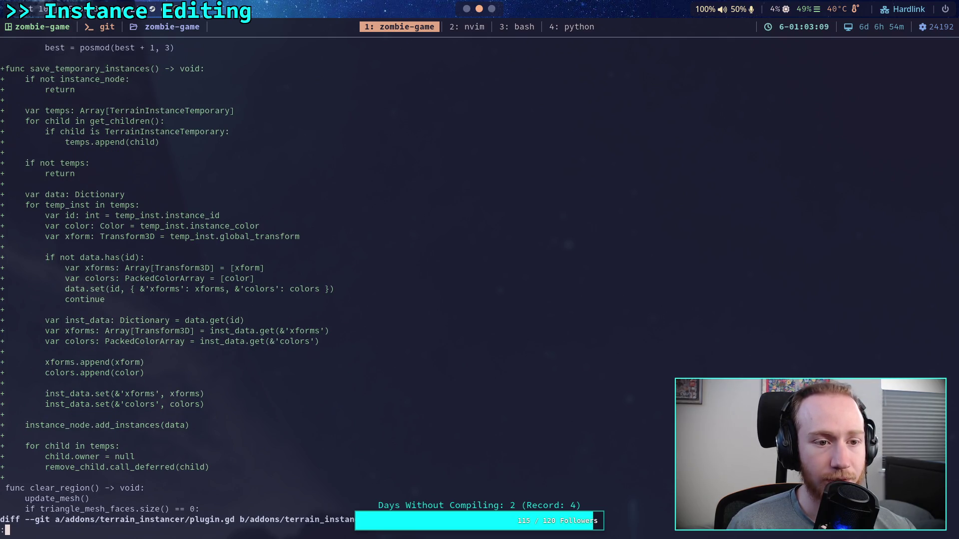
Read the plugin.gd hunks: _exit_tree, _edit, _forward_3d_gui_input and the instance preview code
key(j)
key(j)
key(j)
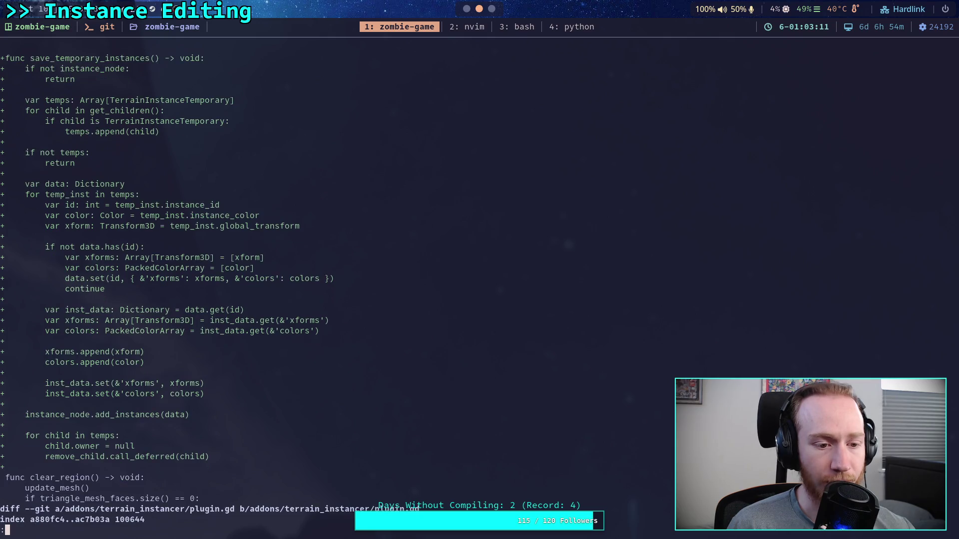
key(j)
key(j)
key(j)
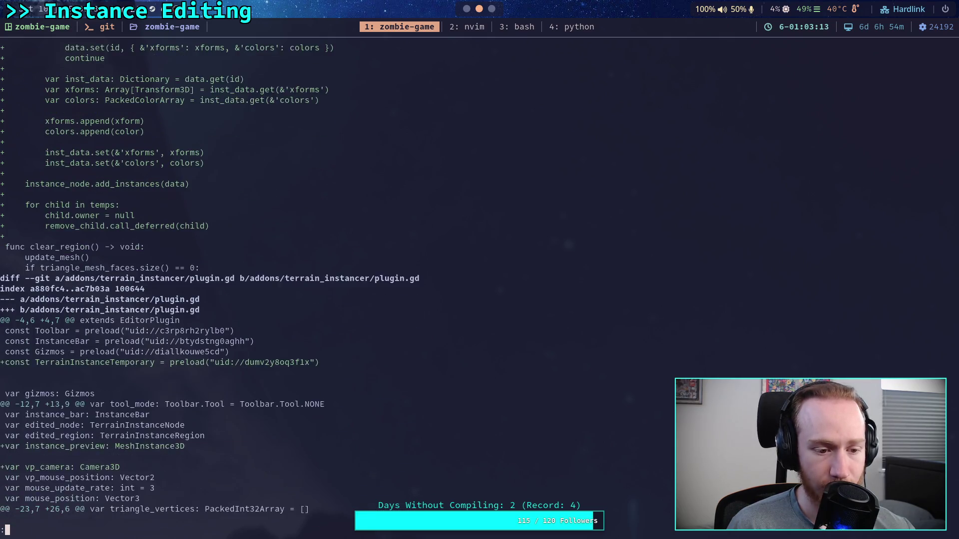
key(j)
key(j)
key(j)
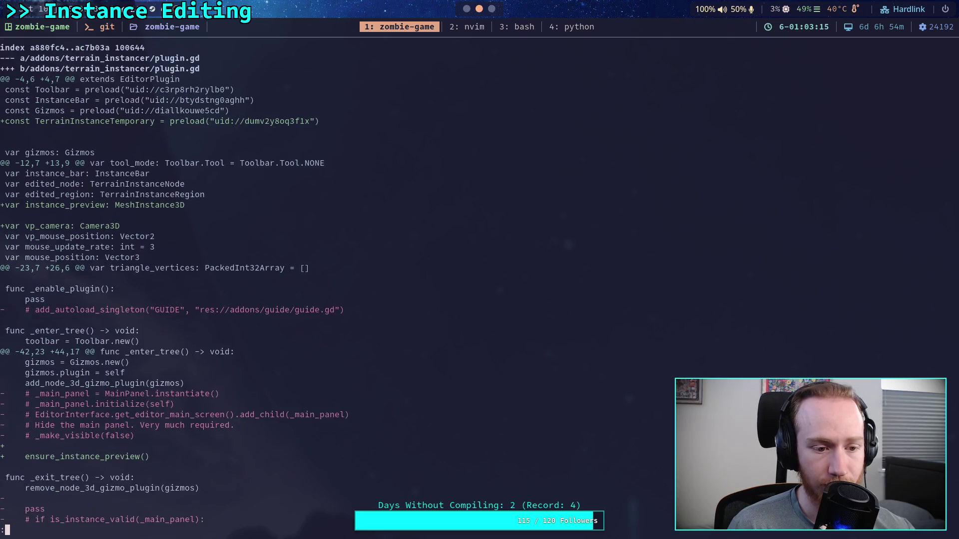
key(j)
key(j)
key(j)
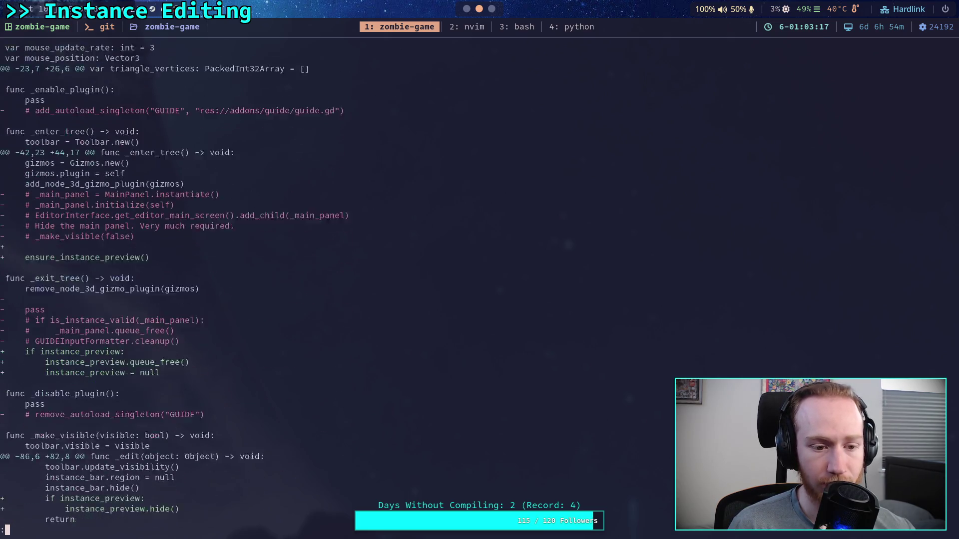
key(j)
key(j)
key(j)
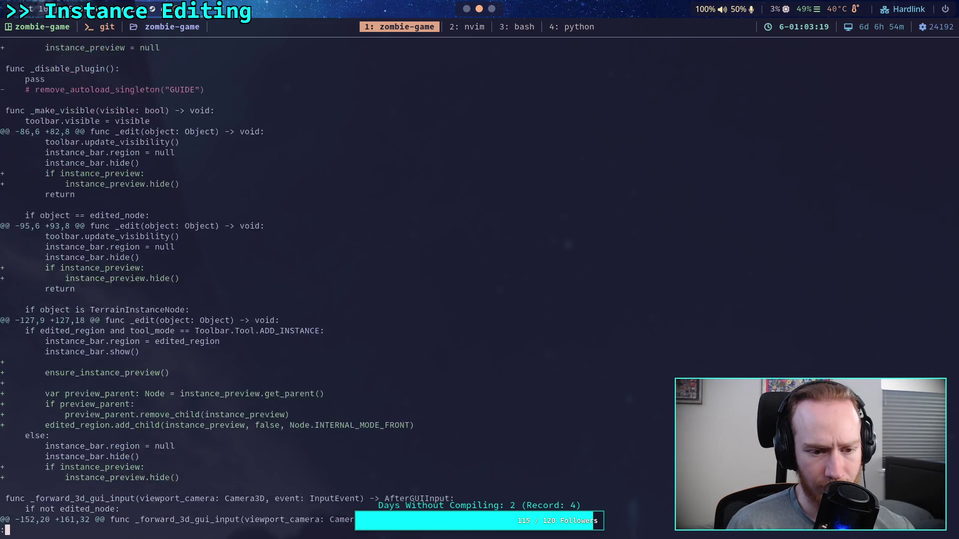
key(j)
key(j)
key(j)
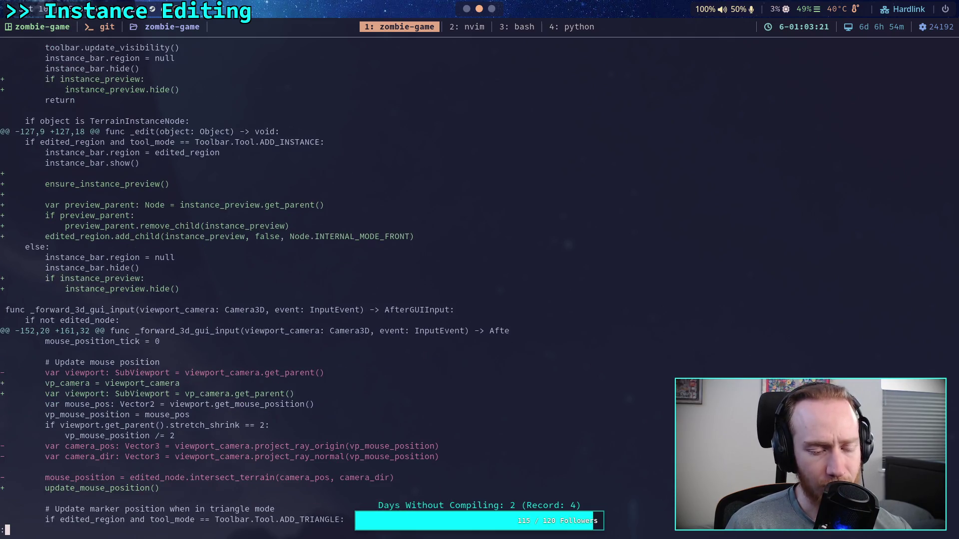
key(j)
key(j)
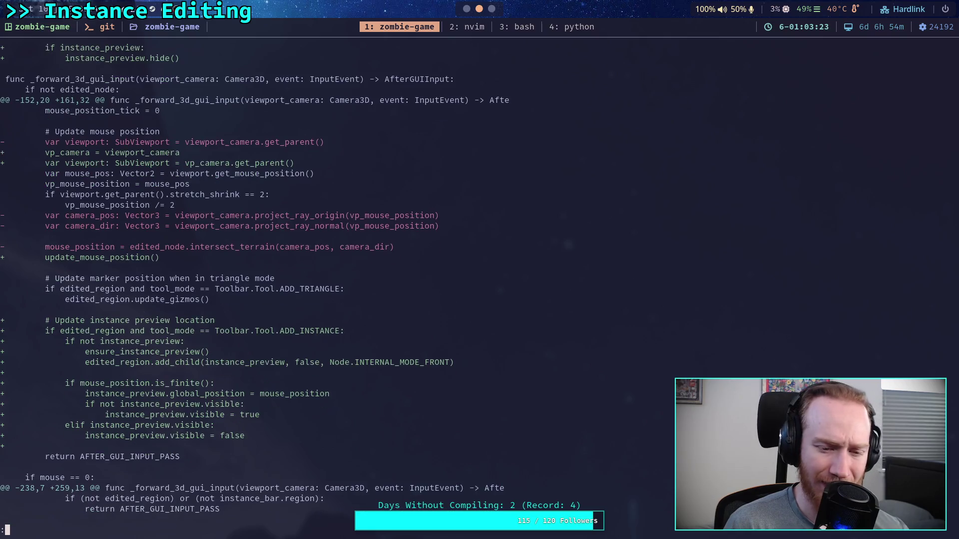
key(j)
key(j)
key(j)
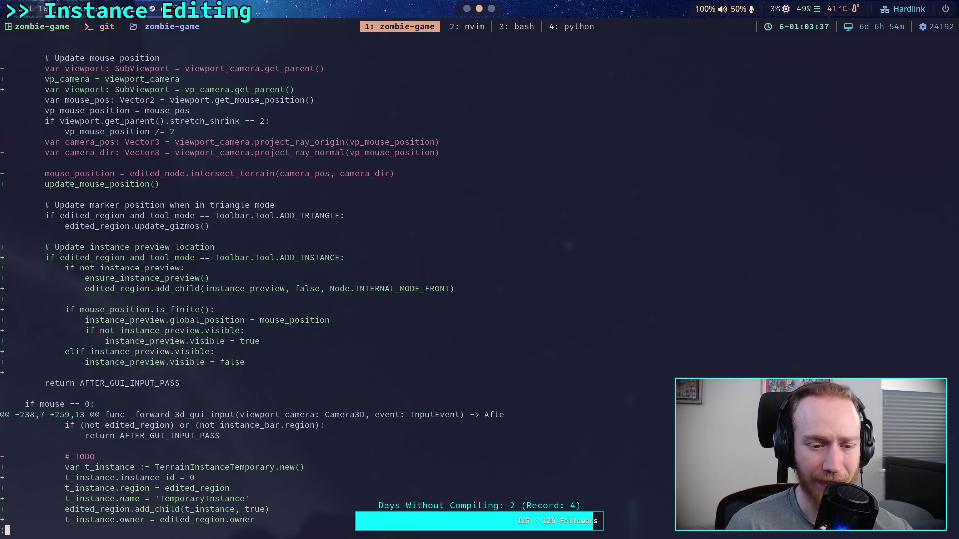
key(j)
Scroll through TerrainInstanceRegionData.gd and instance_bar.gd changes to the forest_w_bushes.tres diff
scroll(413, 274, down, 7)
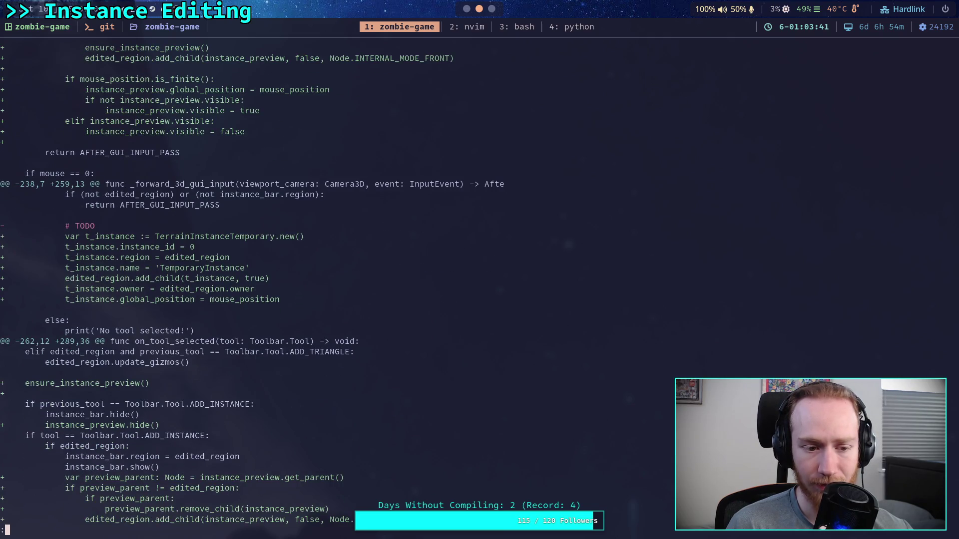
scroll(252, 283, down, 8)
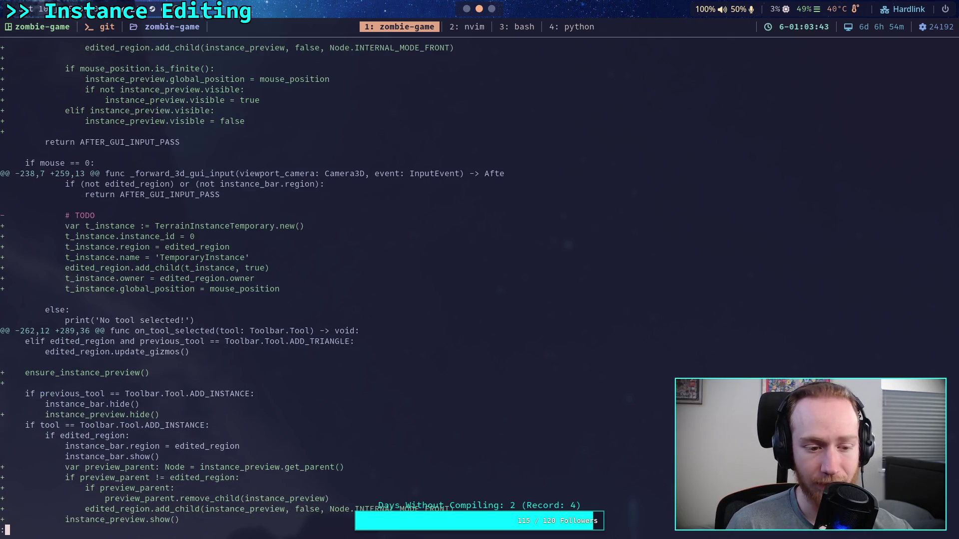
scroll(325, 284, down, 2)
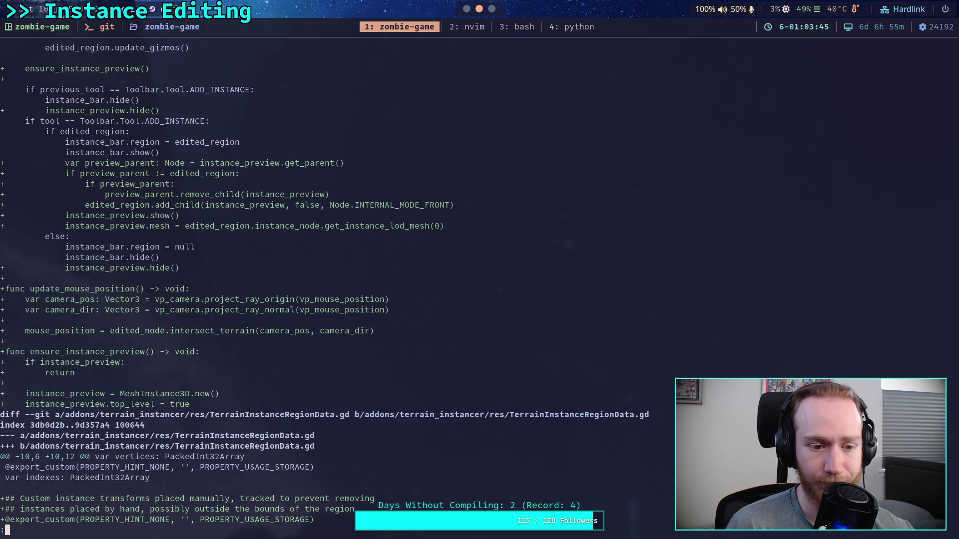
scroll(325, 284, down, 5)
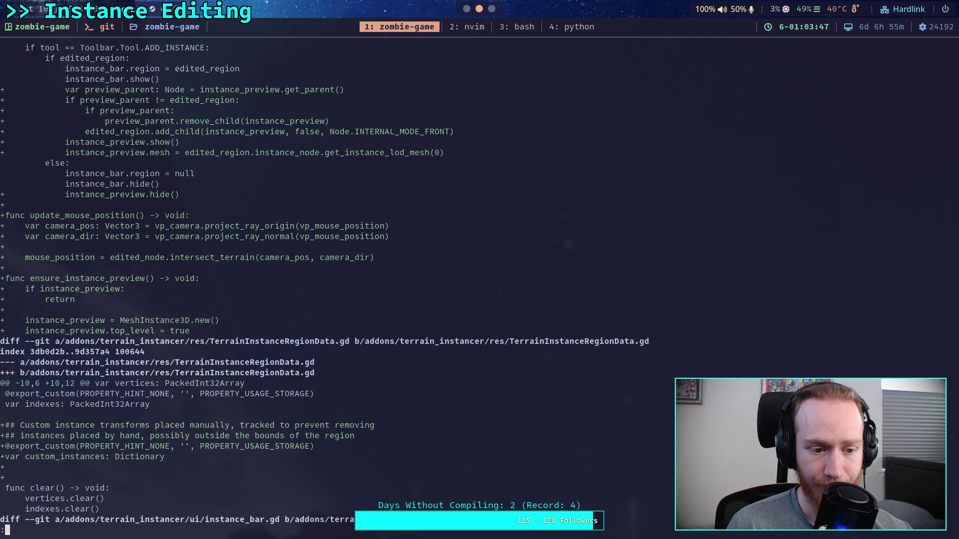
scroll(324, 284, down, 8)
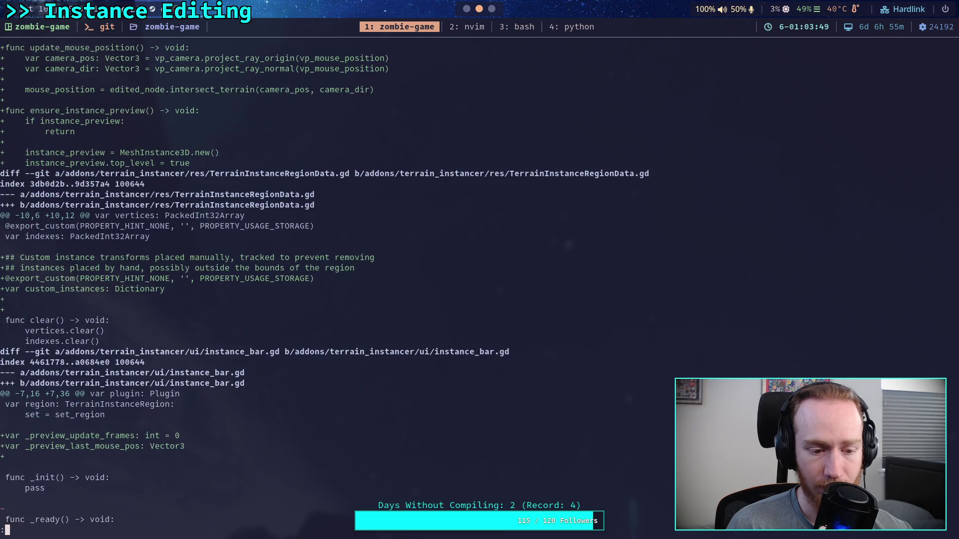
scroll(325, 284, down, 6)
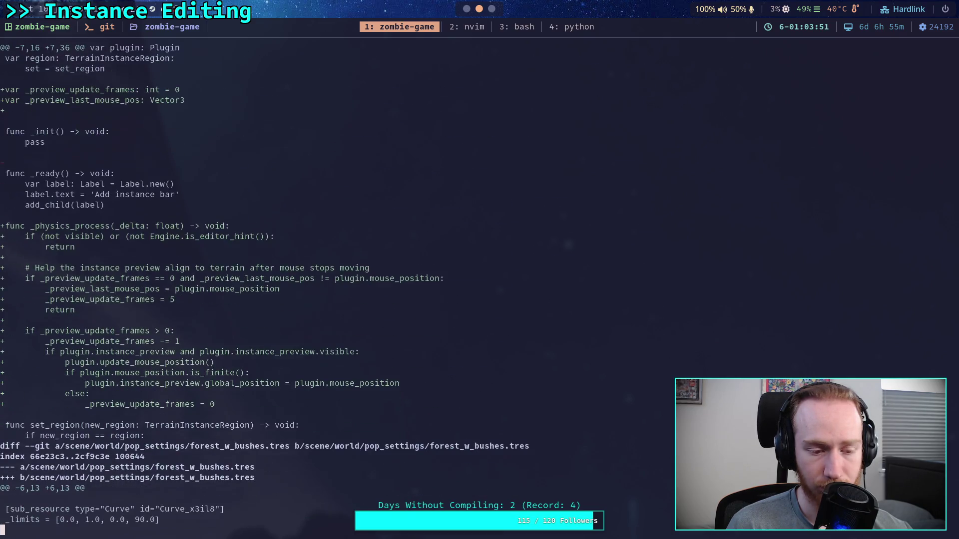
scroll(324, 284, down, 3)
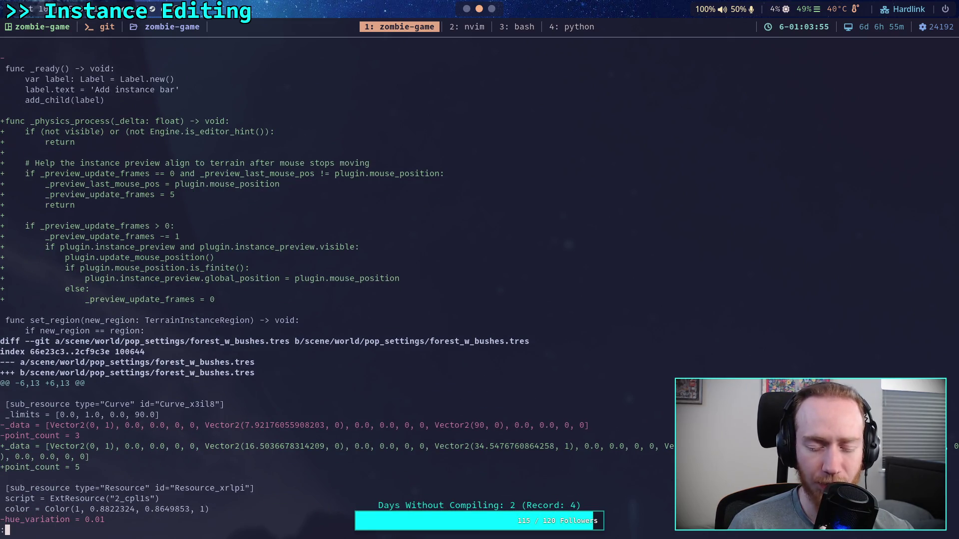
Scroll through forest_w_bushes.tres curve and hue_variation changes and world.tscn node edits to TruckVehicle
scroll(324, 283, down, 3)
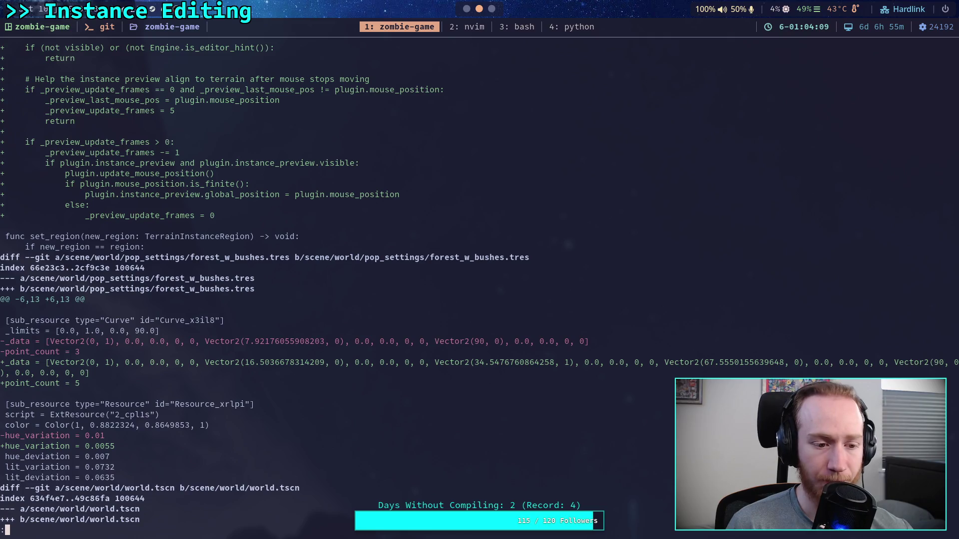
scroll(472, 284, down, 4)
scroll(472, 284, down, 4)
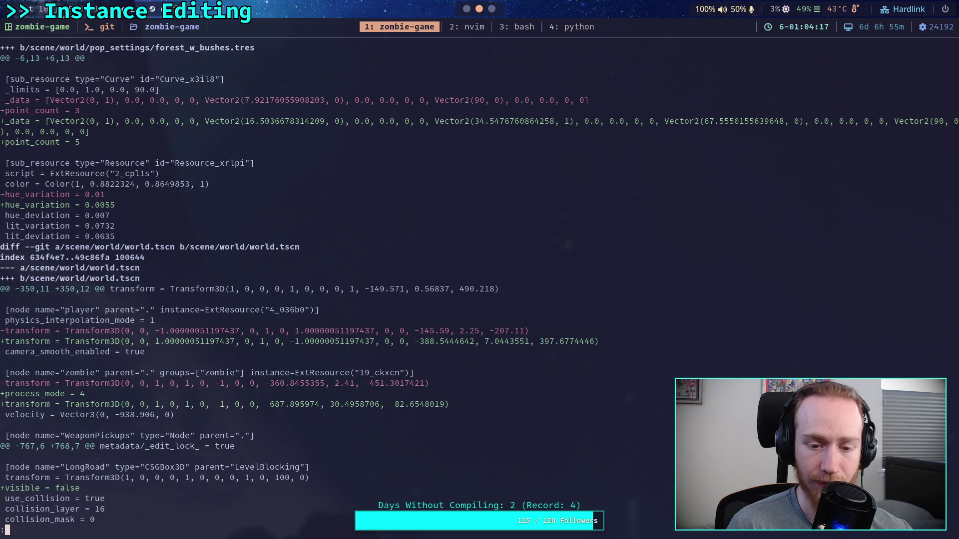
scroll(472, 283, down, 2)
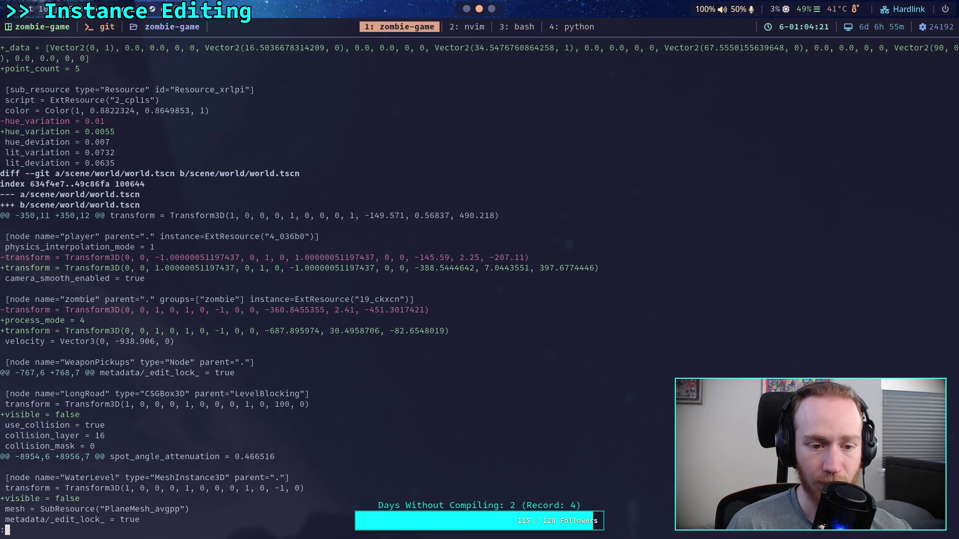
scroll(479, 284, down, 3)
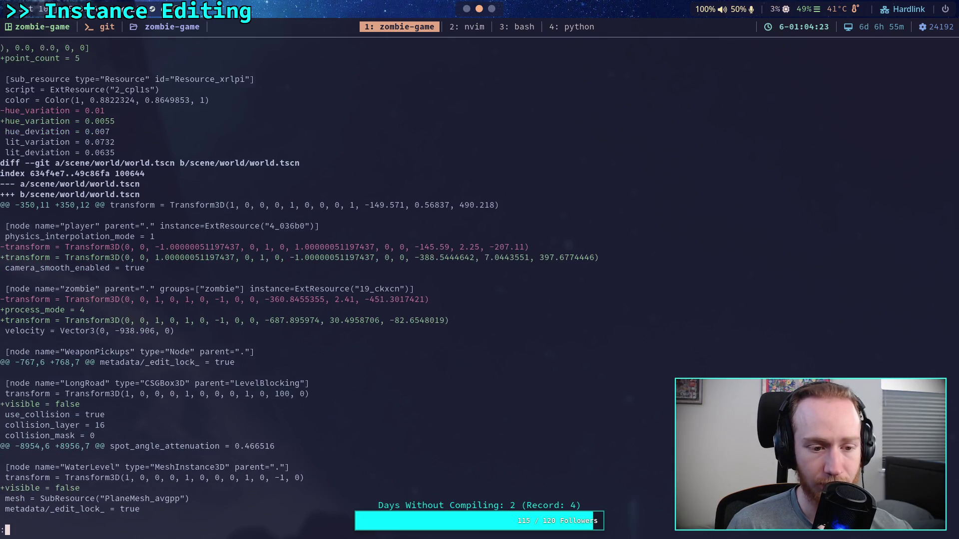
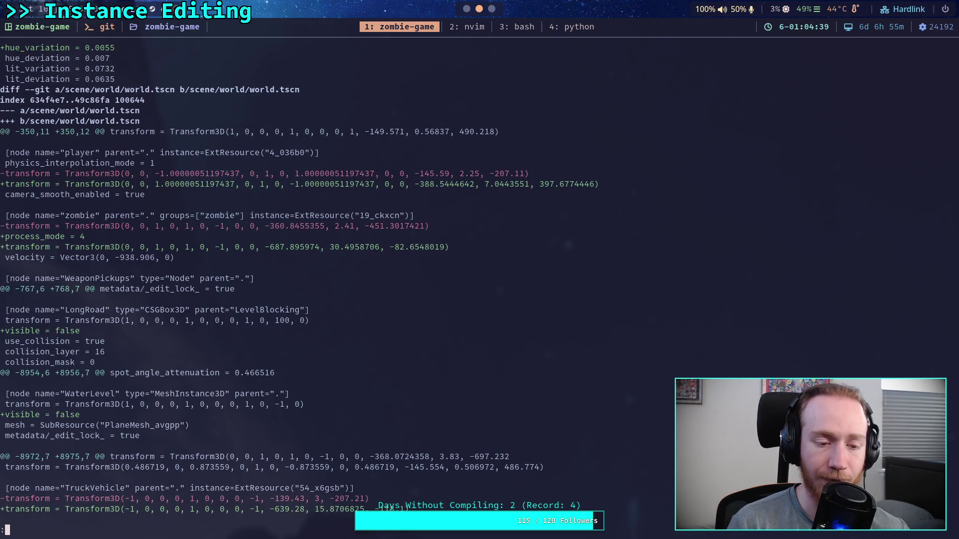
Review the world.tscn transform and visibility changes in the git diff pager
scroll(299, 285, down, 2)
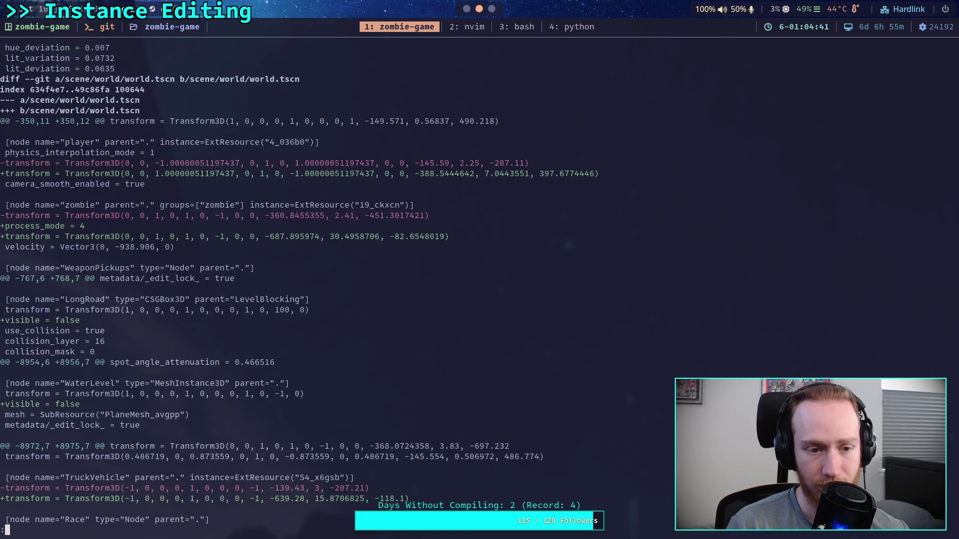
key(k)
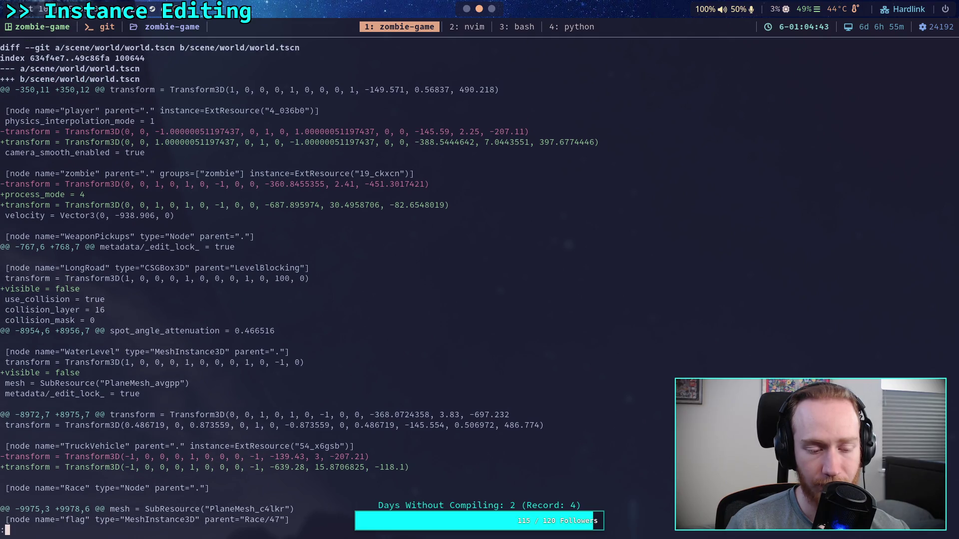
key(j)
key(j)
key(j)
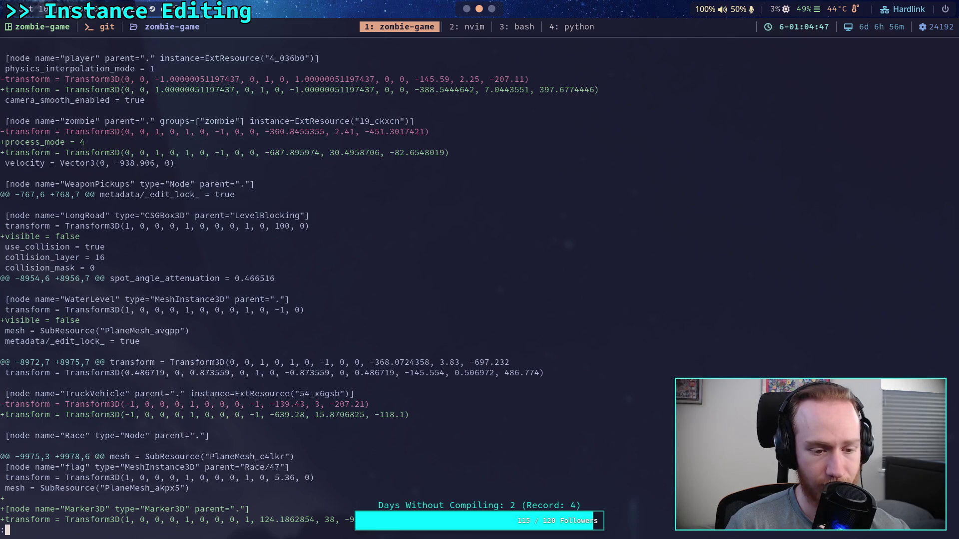
key(j)
key(j)
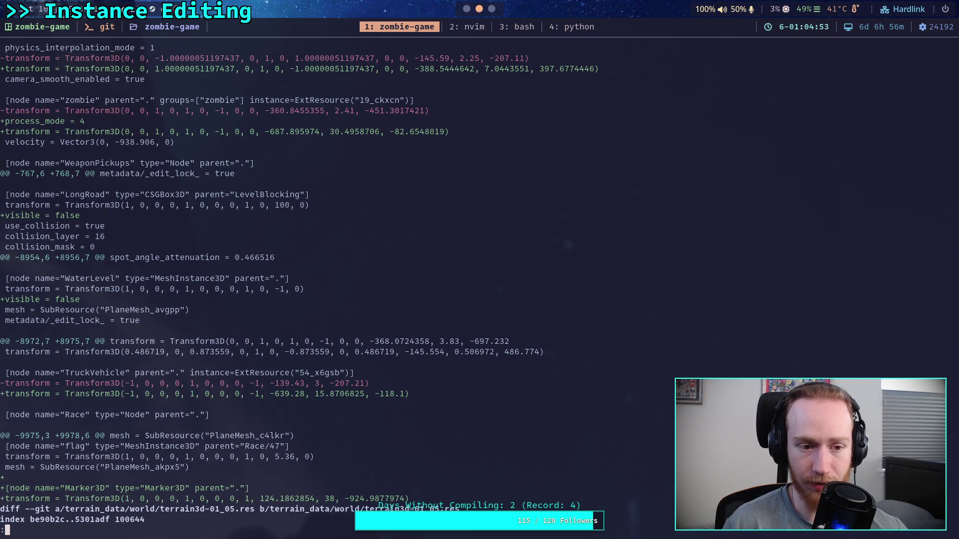
key(j)
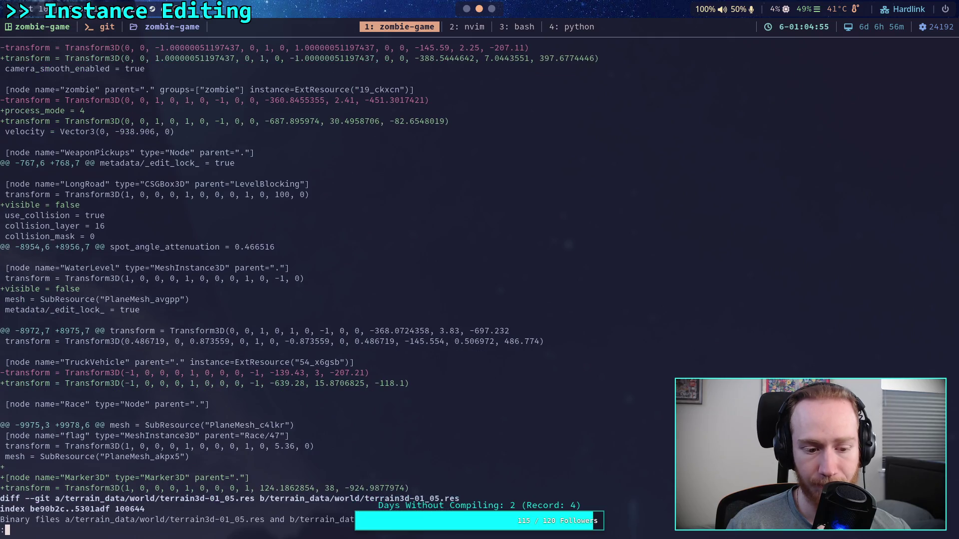
key(k)
key(k)
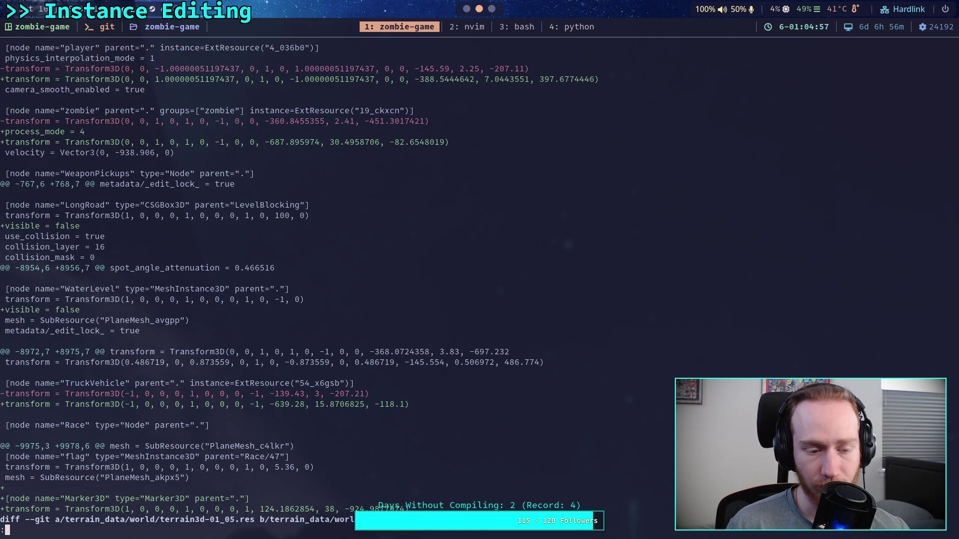
key(k)
key(j)
key(k)
key(k)
key(k)
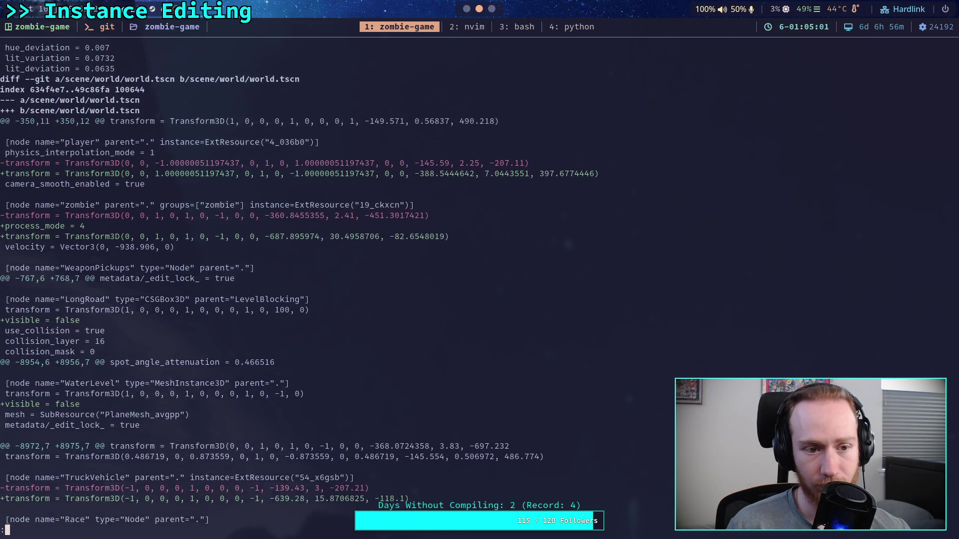
Page through the changed binary terrain3d .res files to the diff's end, then quit
key(j)
key(j)
key(j)
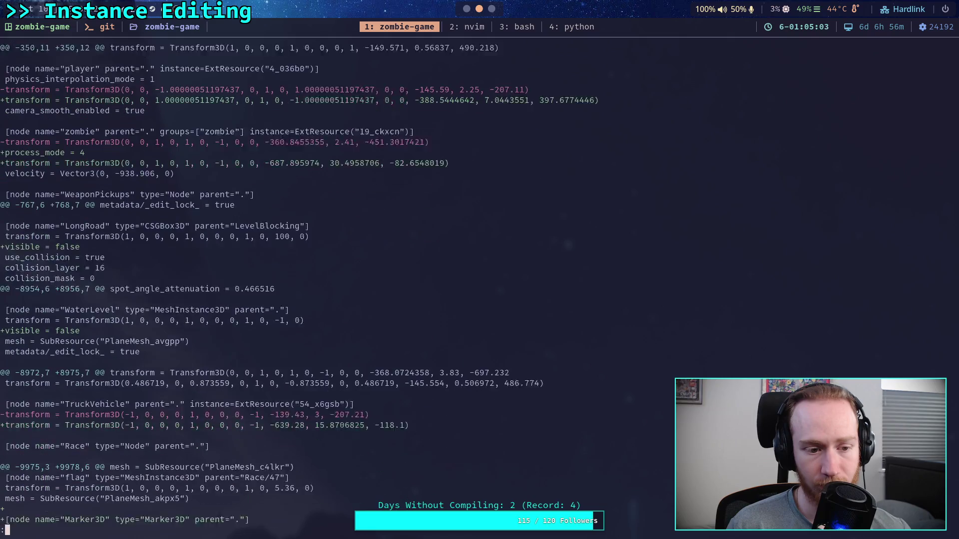
key(j)
key(j)
key(j)
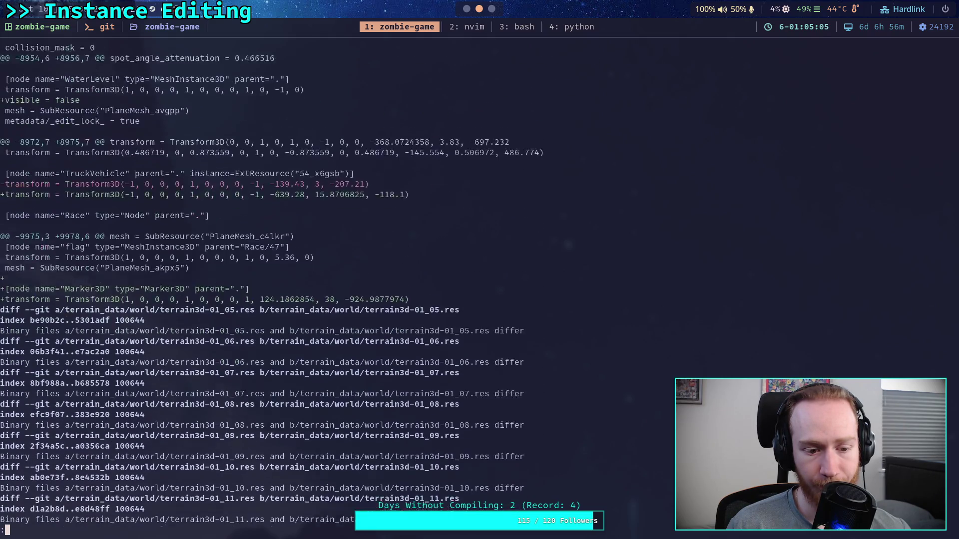
key(j)
key(j)
key(j)
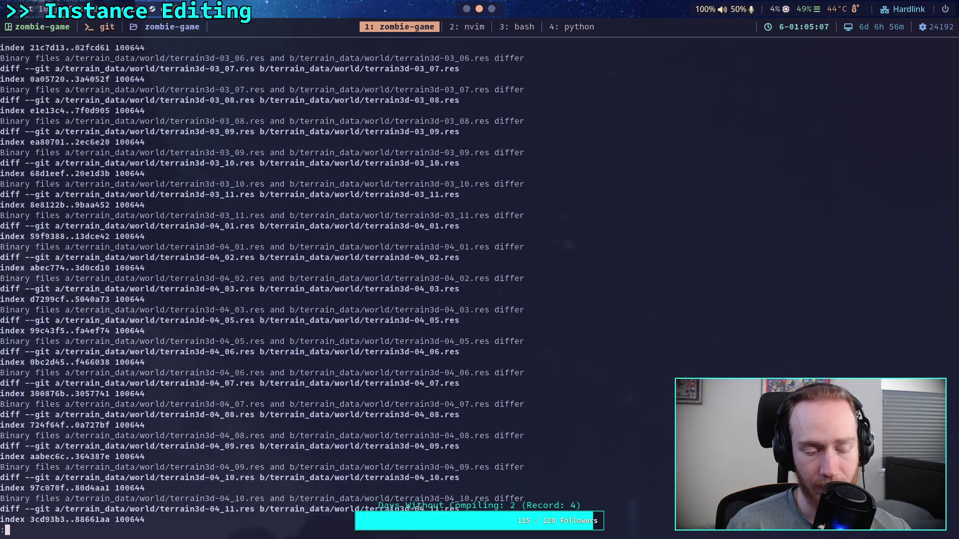
key(j)
key(j)
key(j)
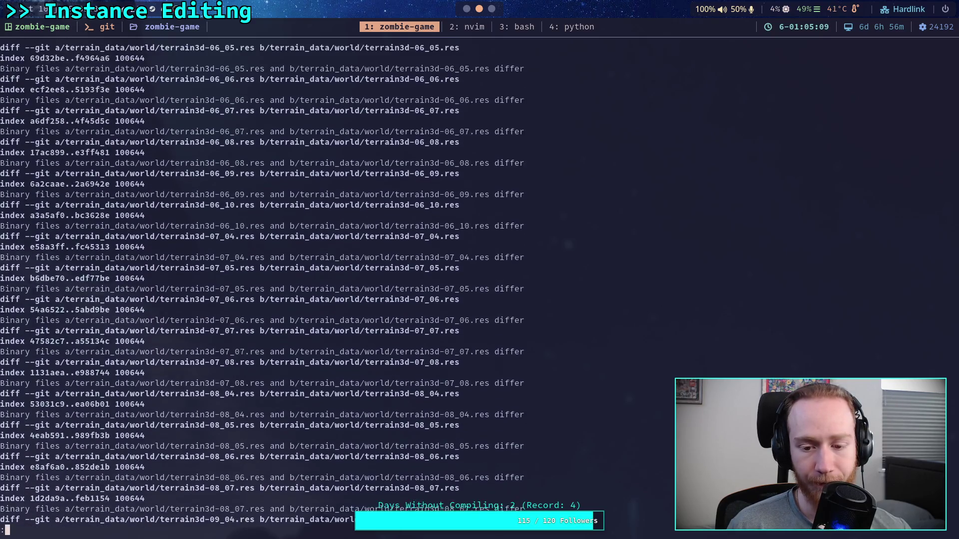
key(j)
key(j)
key(j)
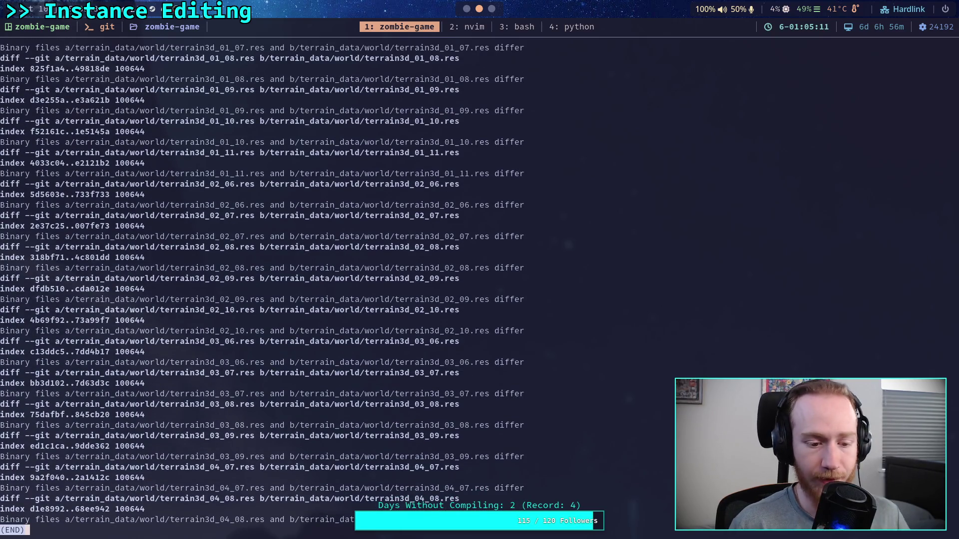
text(qgit st)
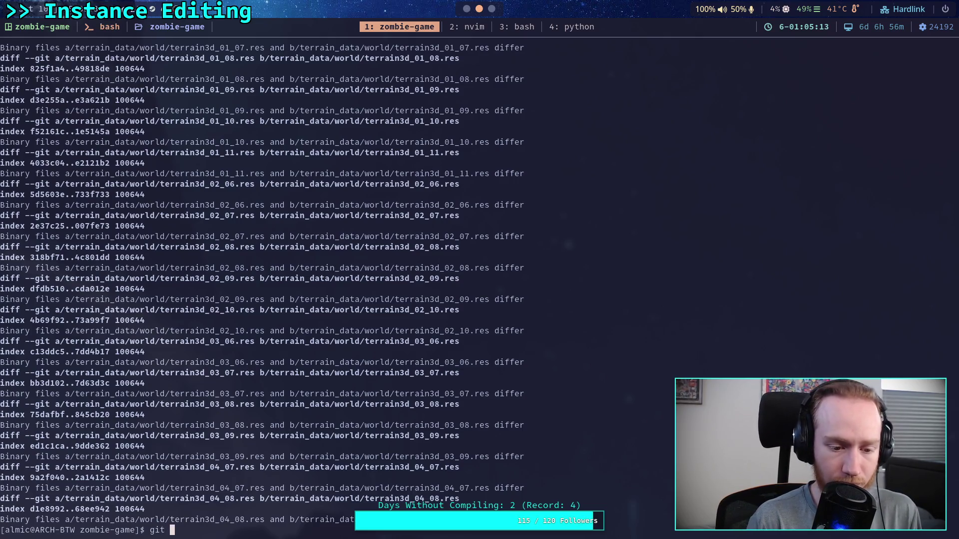
text(ate)
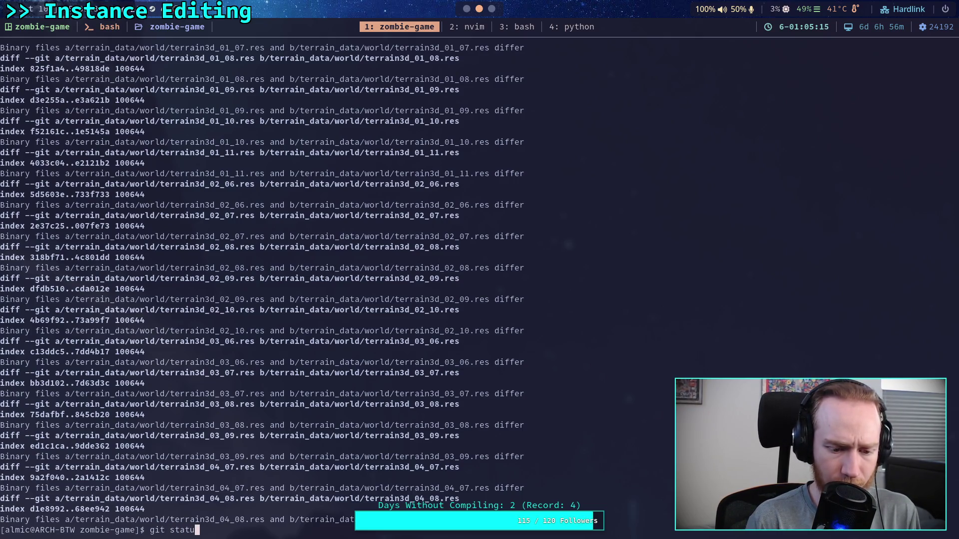
text(s)
Run git status to list the modified files
key(Return)
scroll(530, 284, up, 15)
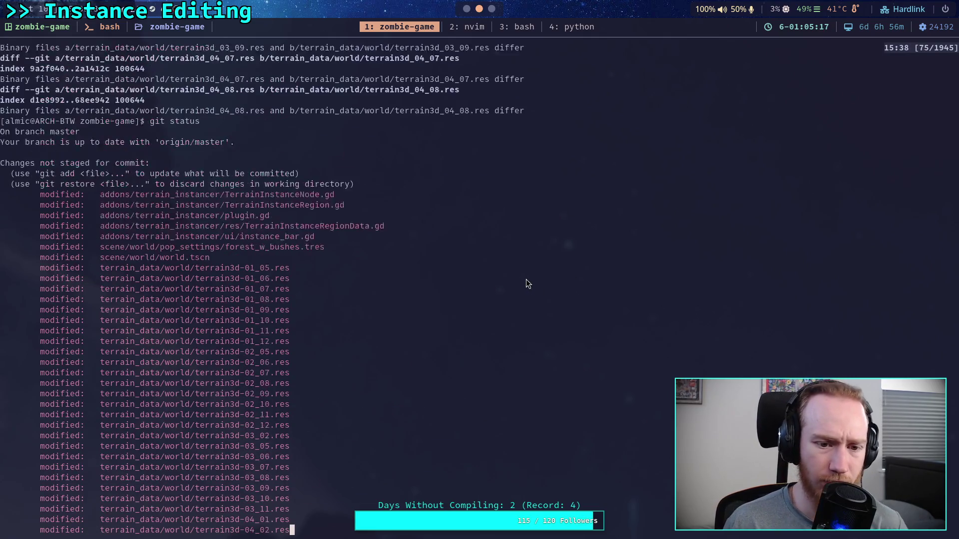
scroll(526, 280, up, 1)
scroll(523, 280, down, 17)
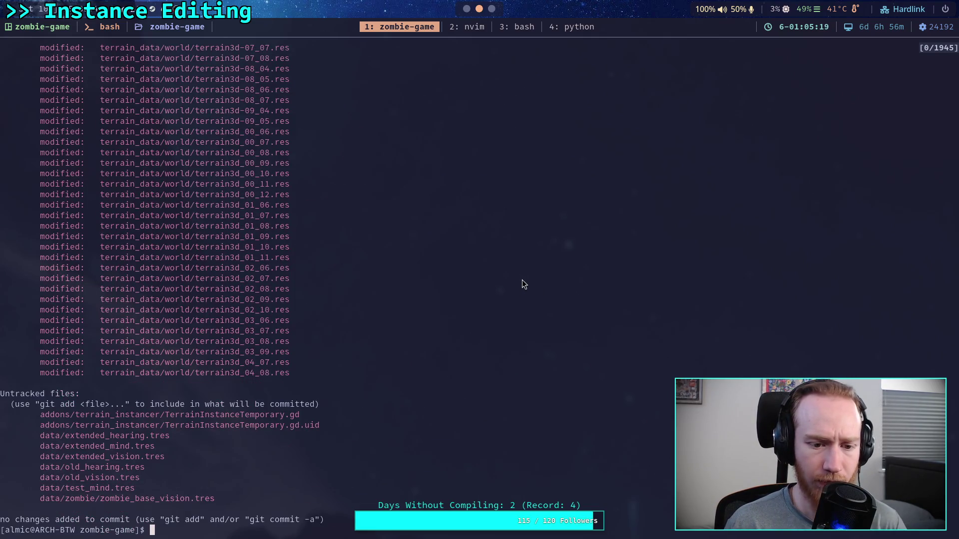
Discard changes to terrain_data/world/terrain3d* with git restore and recheck the status
text(git rest)
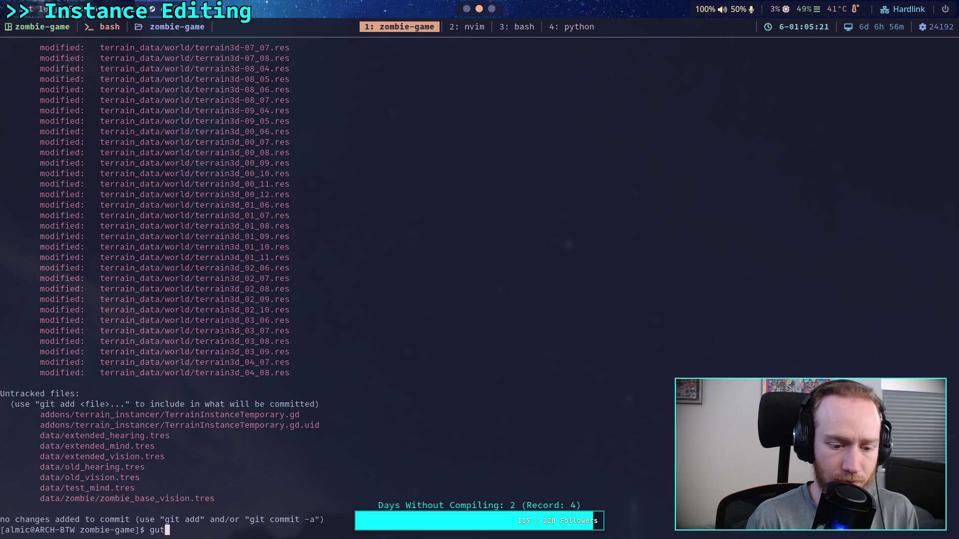
text(ore terr)
key(Tab)
text(wo)
key(Tab)
text(to)
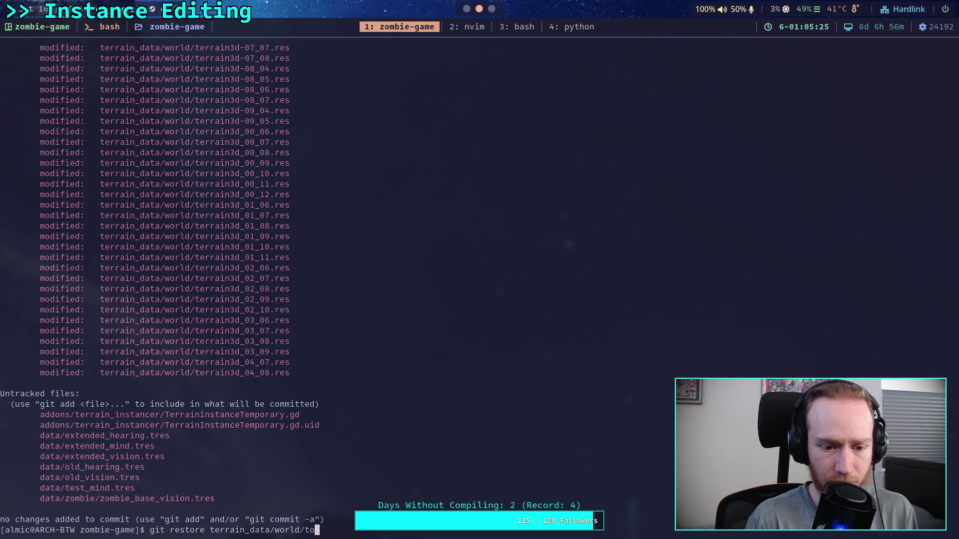
key(Tab)
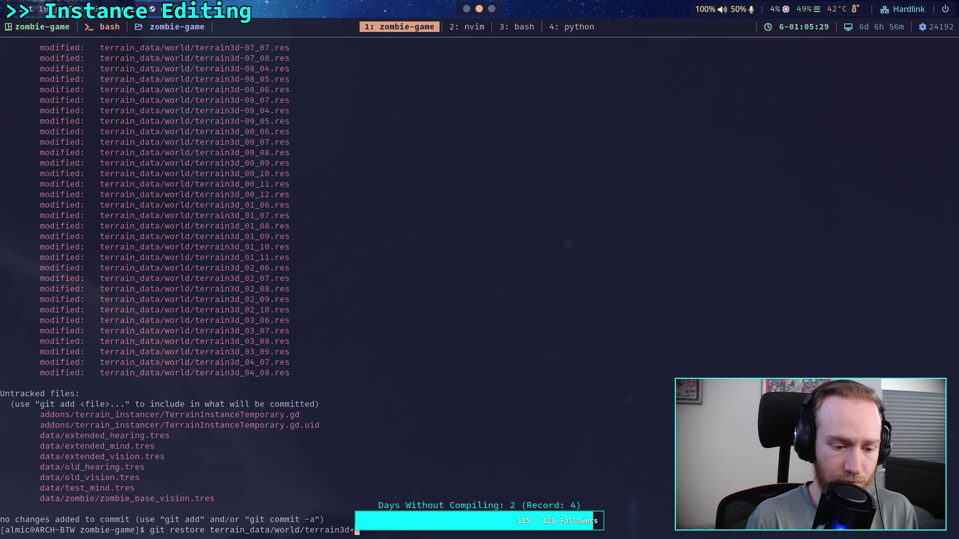
text(*)
key(Return)
text(git status)
key(Return)
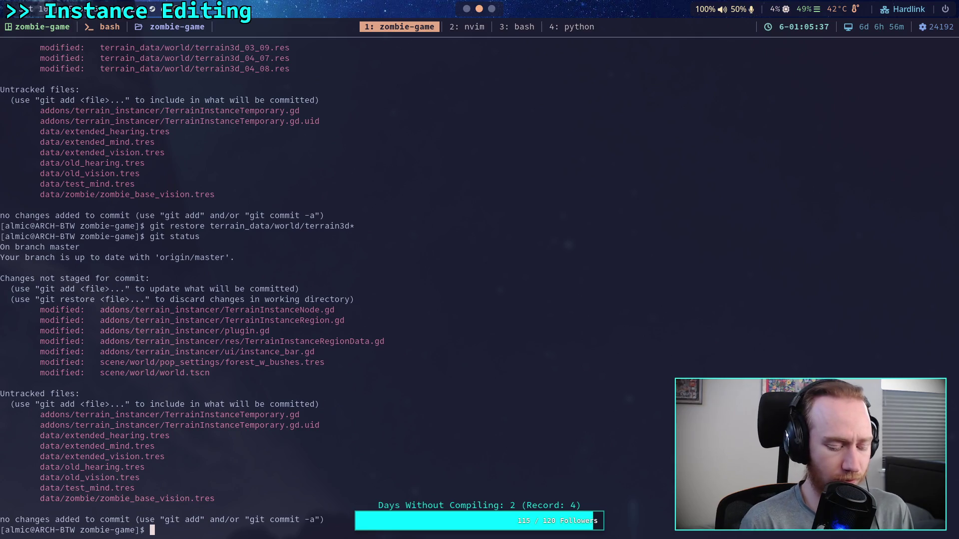
Review the unstaged diff and stage addons/terrain_instancer/TerrainInstanceNode.gd
text(git diff)
key(Return)
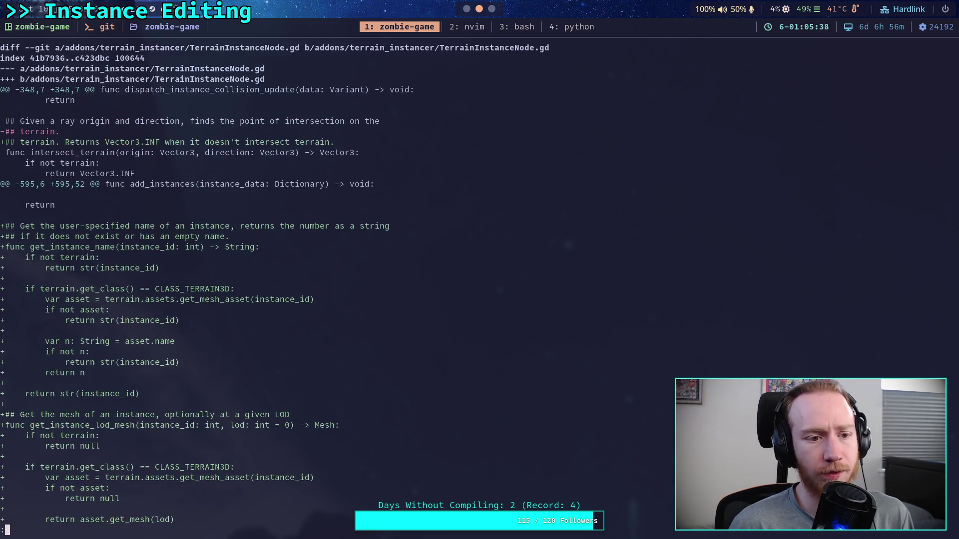
scroll(275, 284, down, 10)
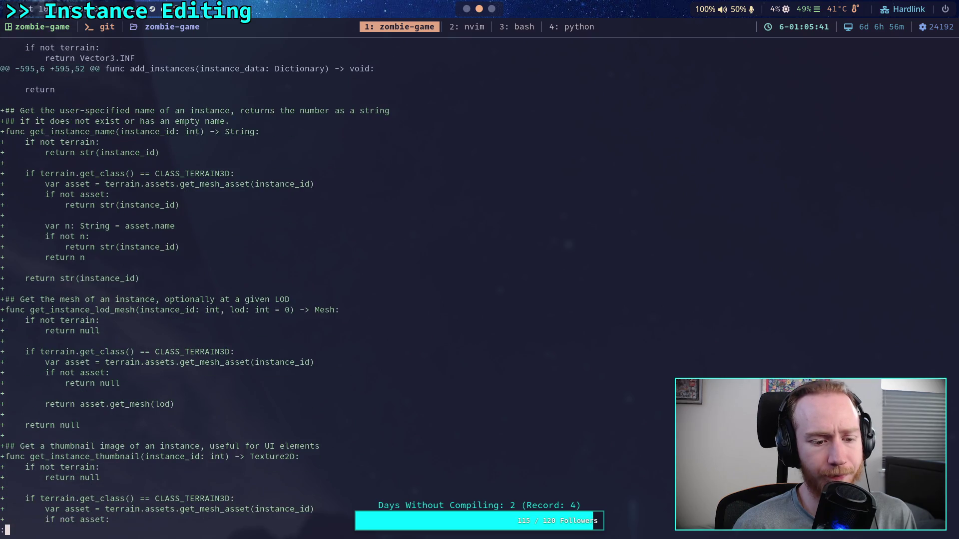
scroll(274, 284, down, 2)
scroll(275, 285, up, 12)
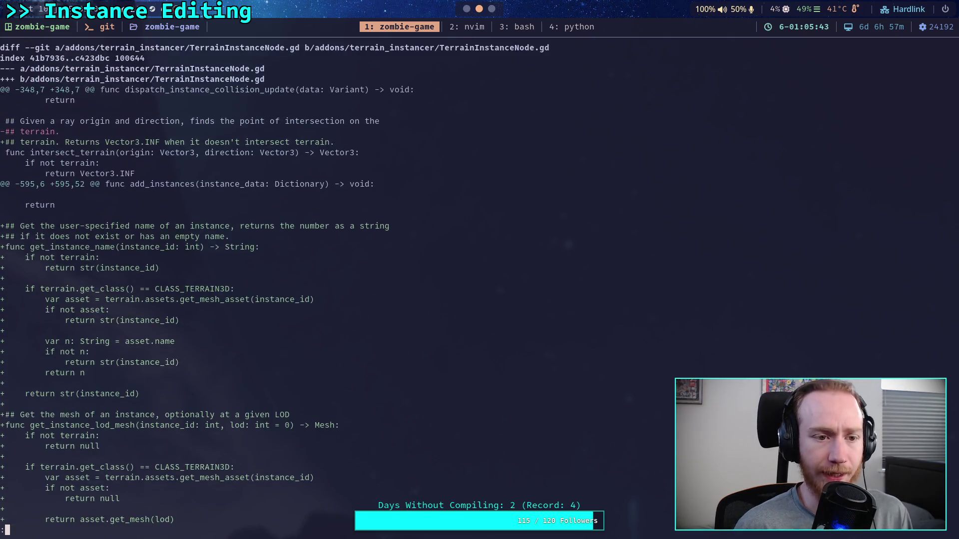
text(qgit add addons/terrain_instancer/TerrainI)
key(Return)
Recheck the diff and stage addons/terrain_instancer/plugin.gd
text(git diff)
key(Return)
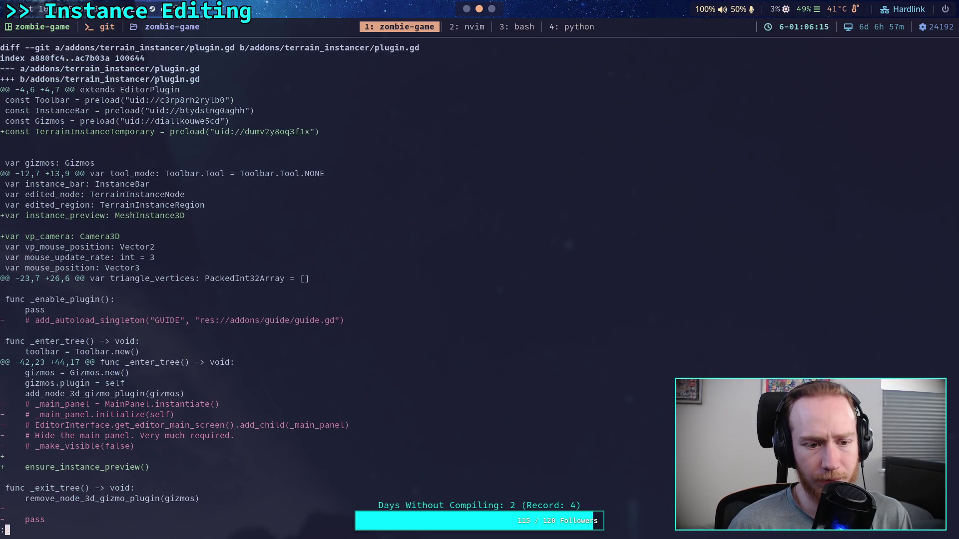
scroll(210, 290, down, 10)
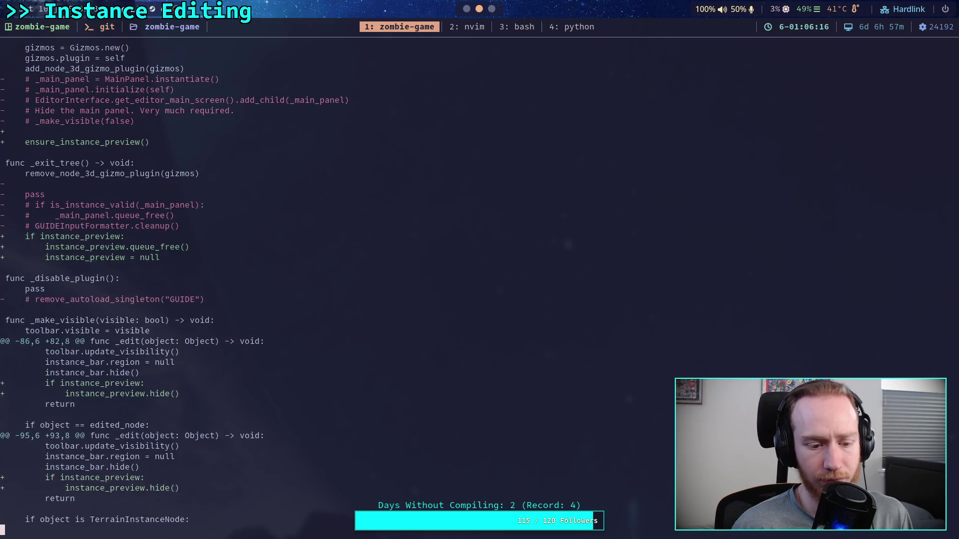
text(qgit add addons/)
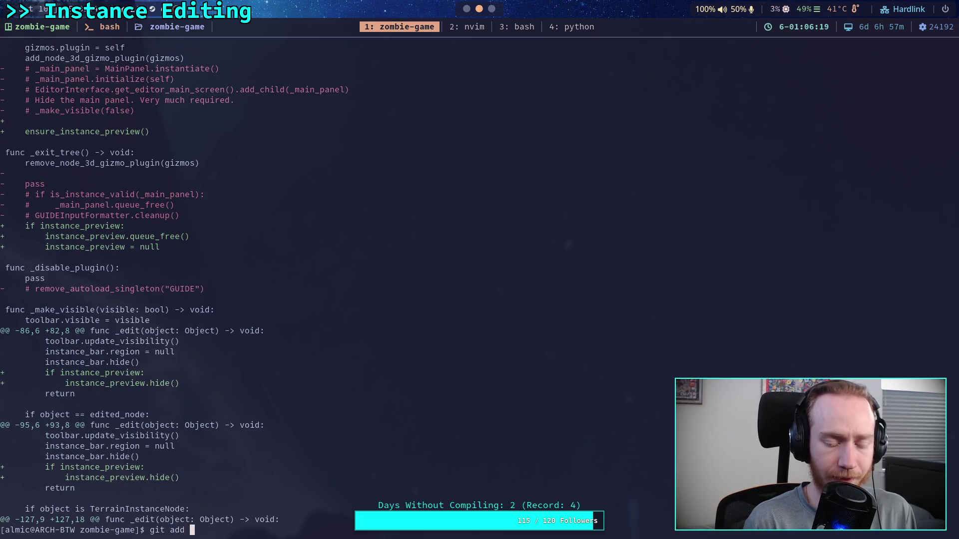
text(terrain_instancer/p)
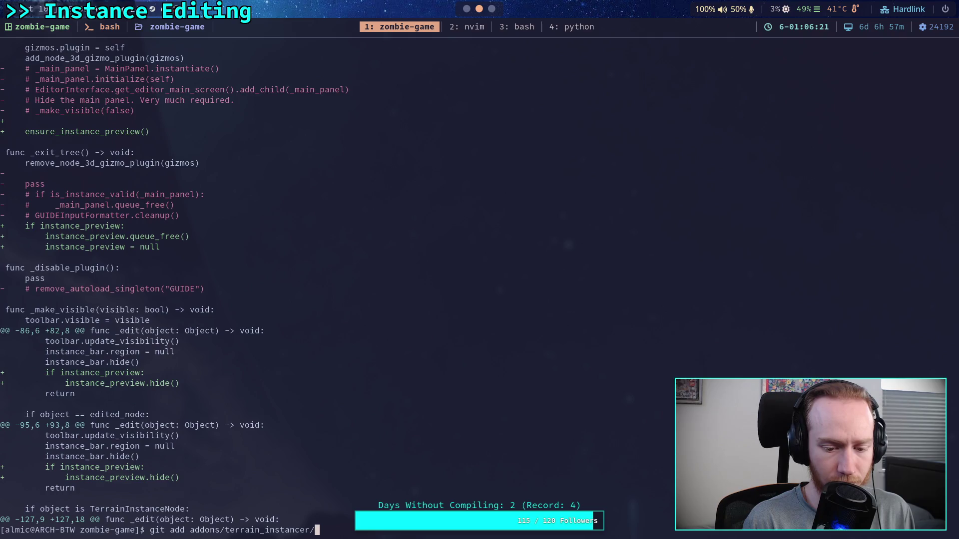
key(Tab)
text(gd)
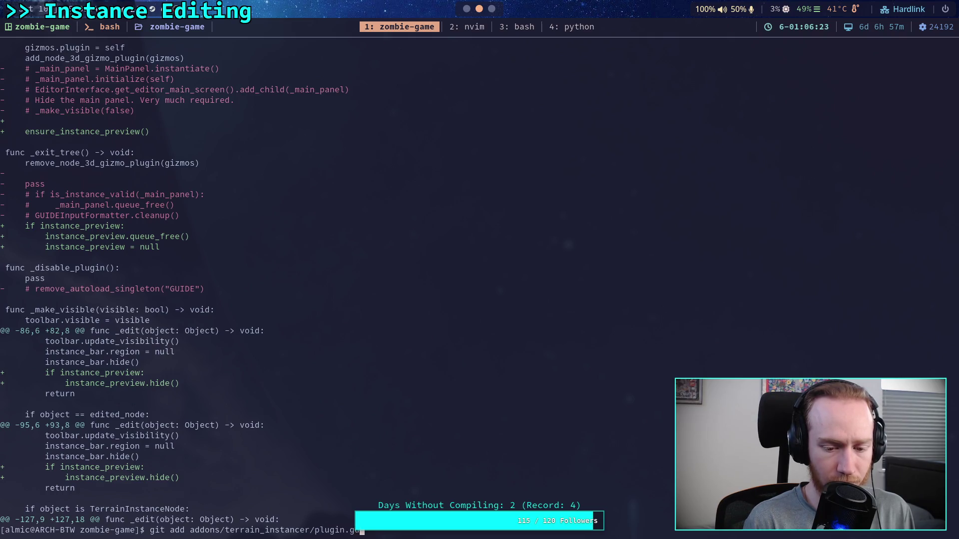
key(Return)
Review the remaining TerrainInstanceRegionData.gd and instance_bar.gd diff, then switch to Godot
text(git diff)
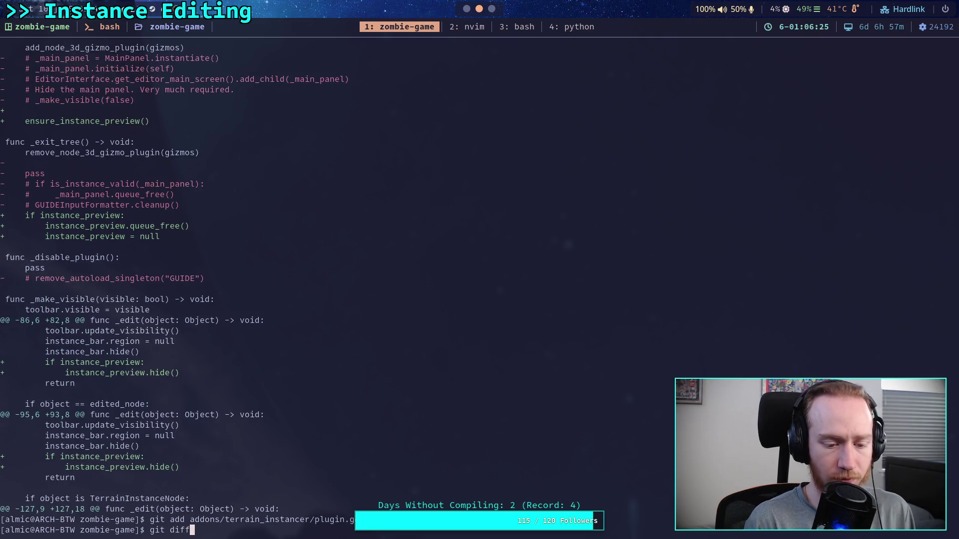
key(Return)
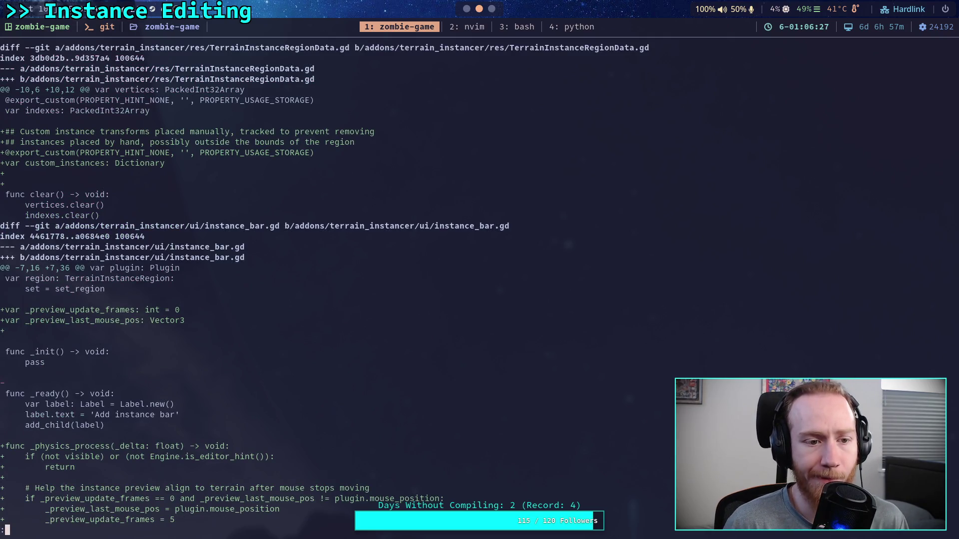
key(j)
key(j)
key(j)
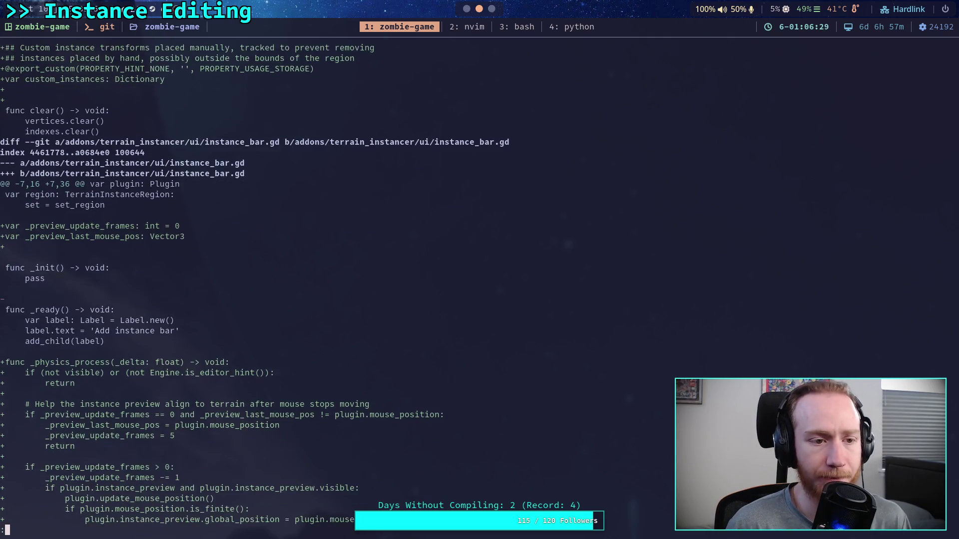
key(j)
key(j)
key(j)
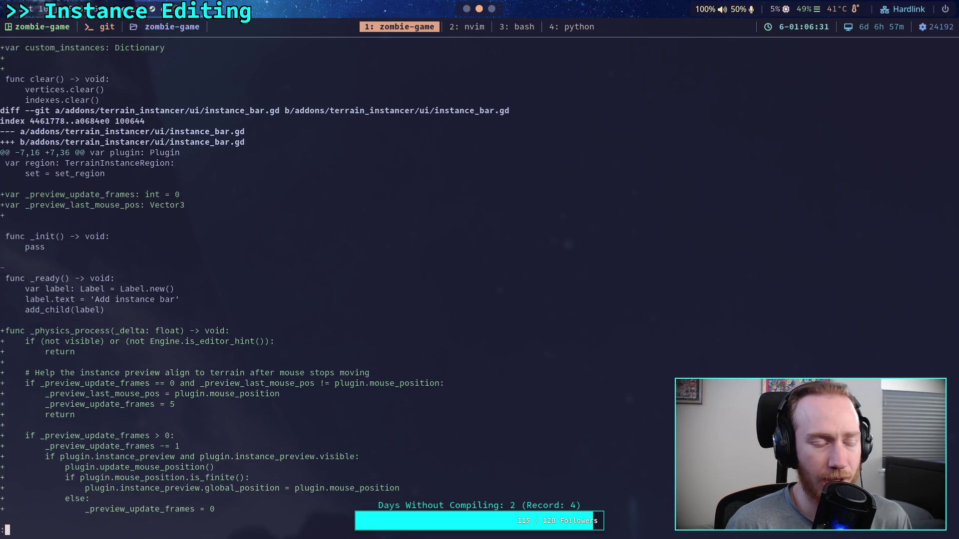
key(k)
key(k)
key(k)
key(k)
key(k)
key(k)
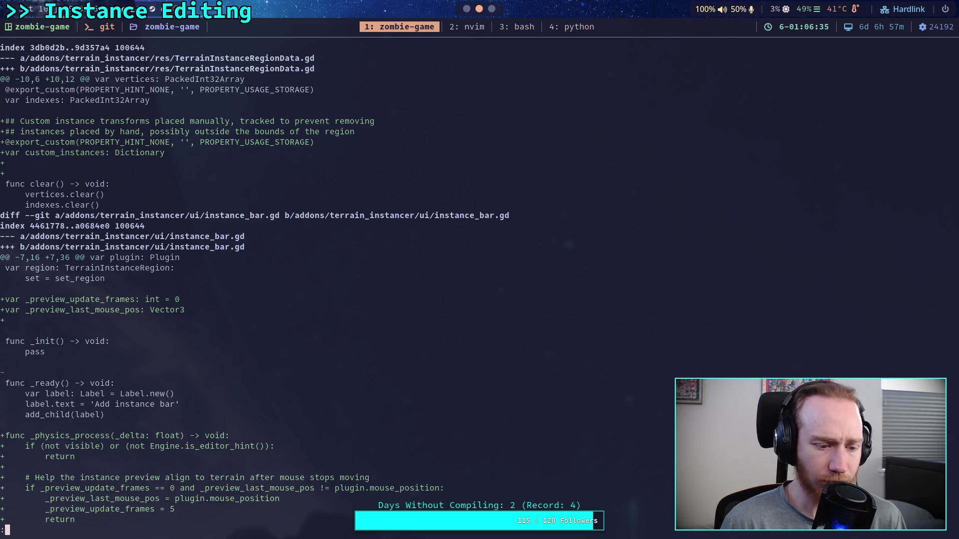
key(q)
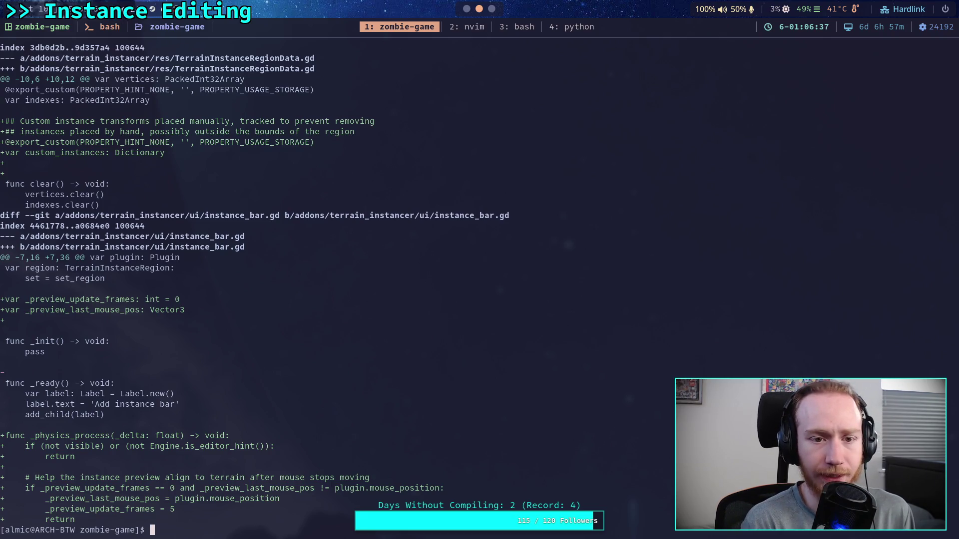
key(alt+Tab)
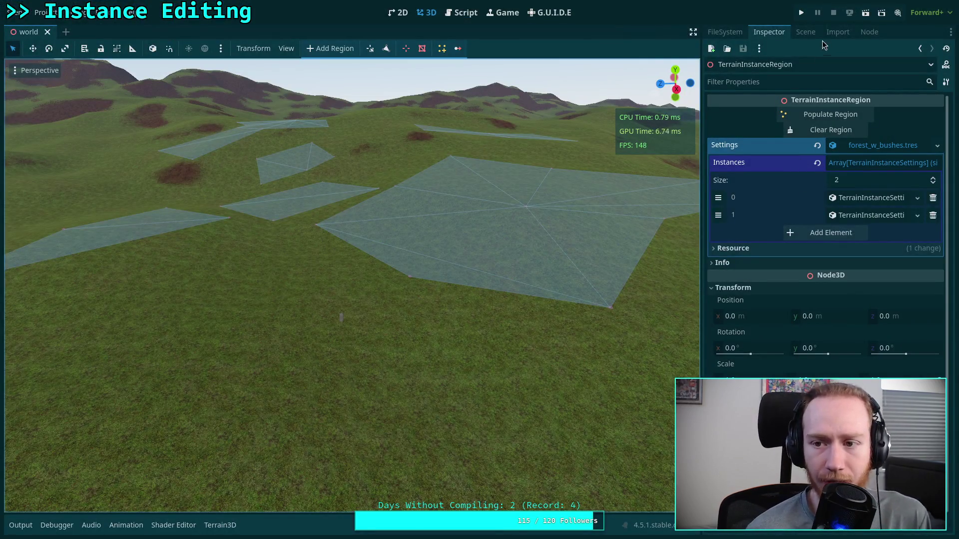
Compare TerrainInstanceRegion's properties with the world scene tree, ending on the Scene tab
click(805, 32)
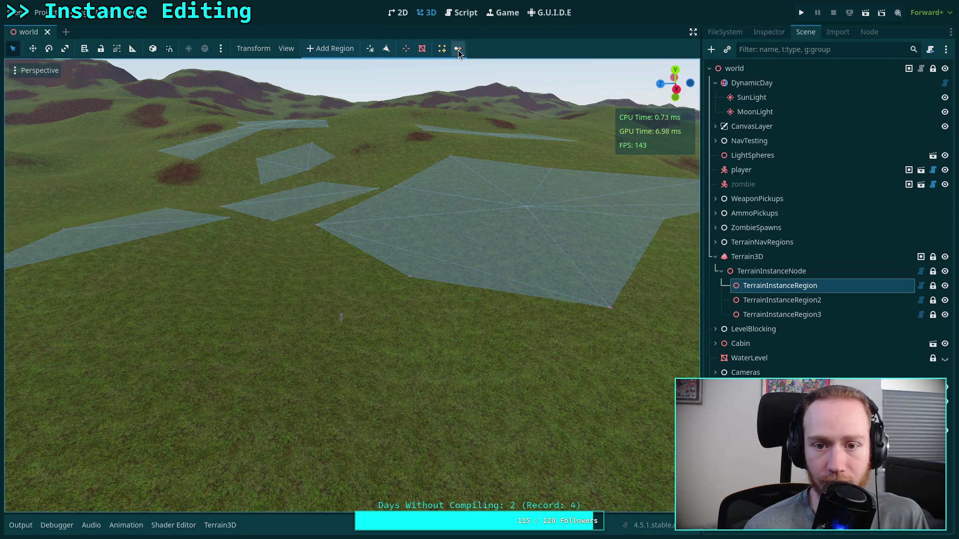
click(768, 36)
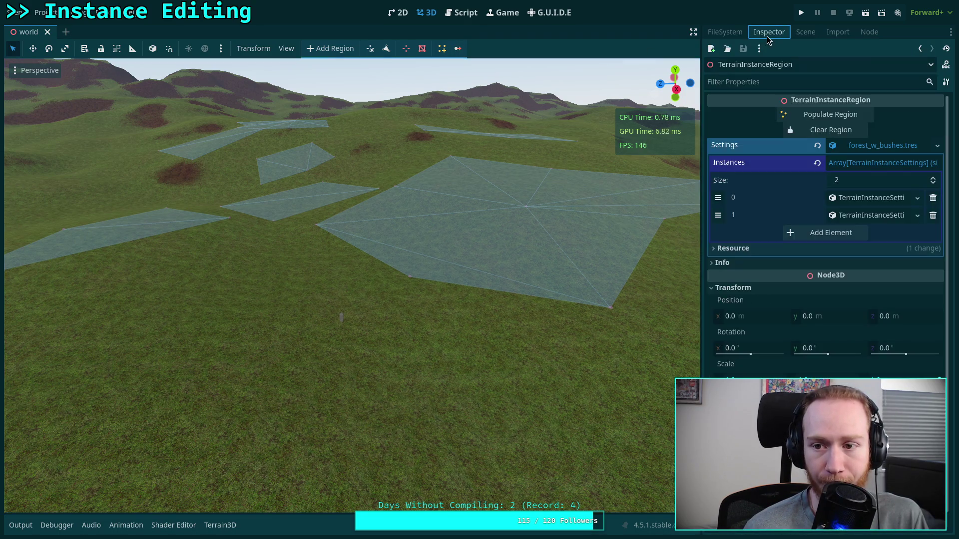
click(806, 33)
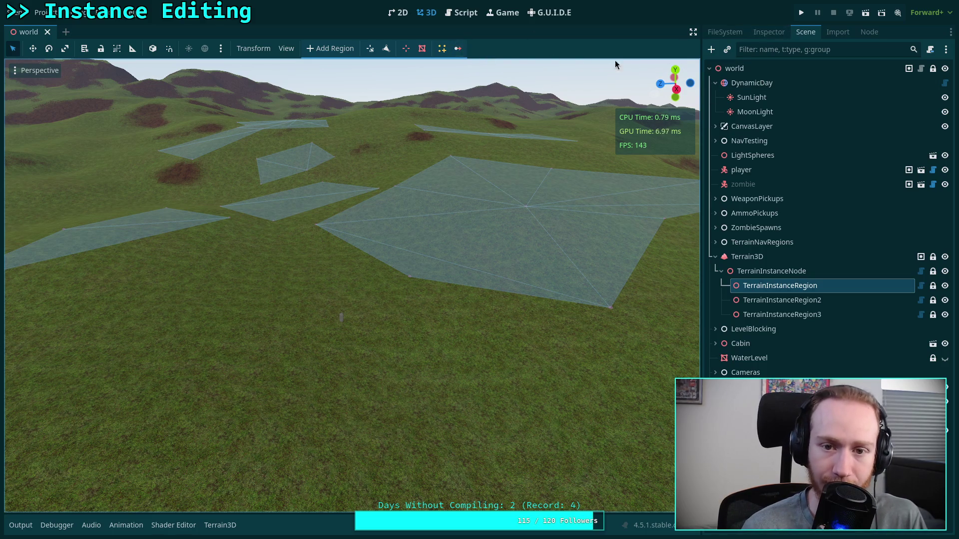
click(776, 33)
click(805, 34)
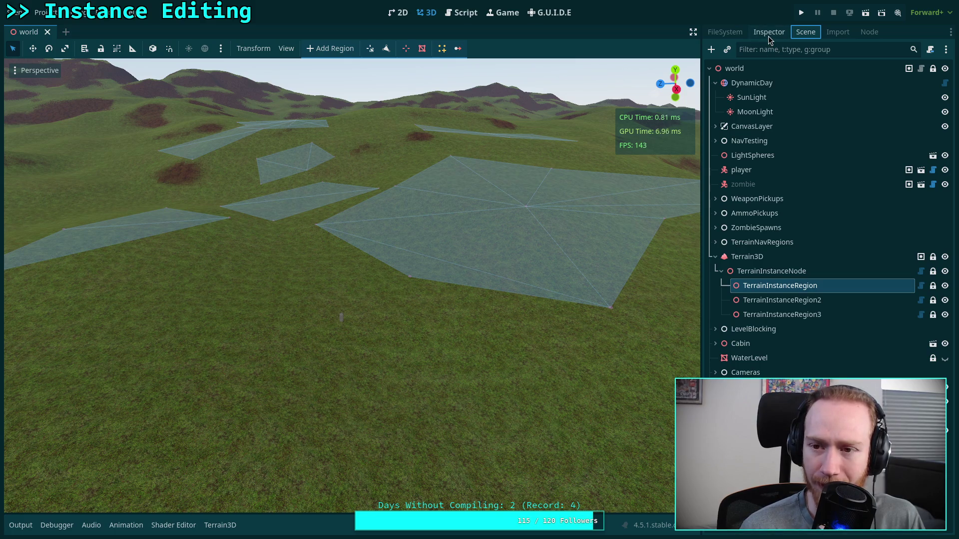
Delete the custom_instances block from TerrainInstanceRegionData.gd and save the script
click(725, 32)
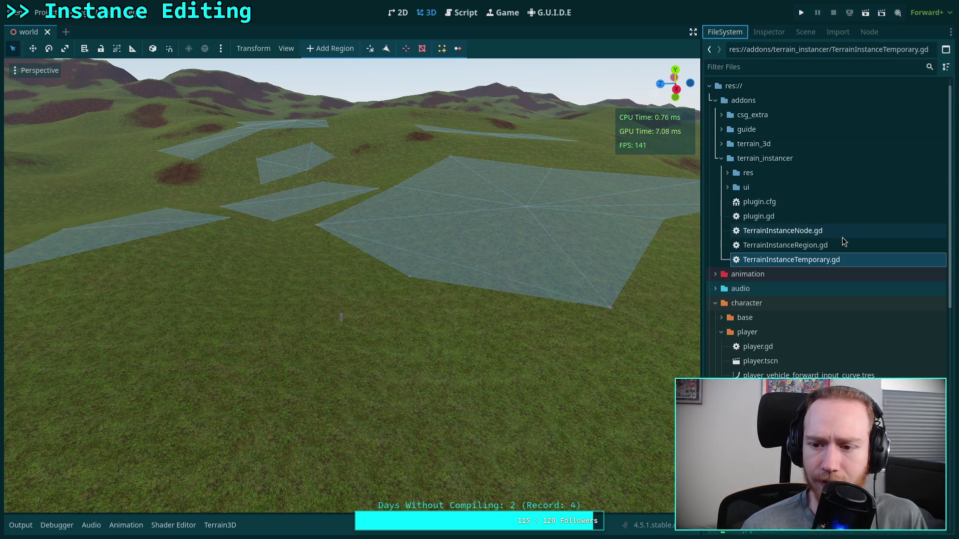
click(727, 173)
double_click(827, 202)
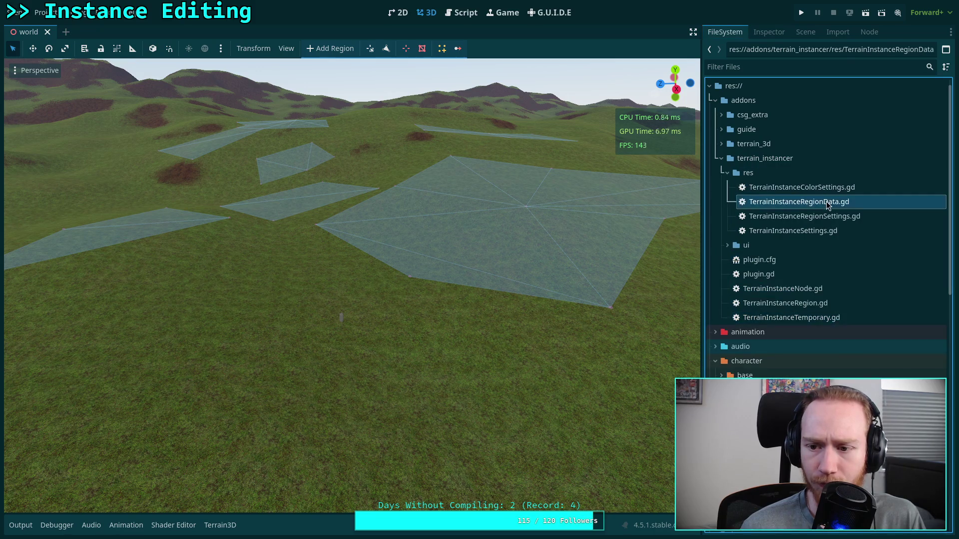
key(BackSpace)
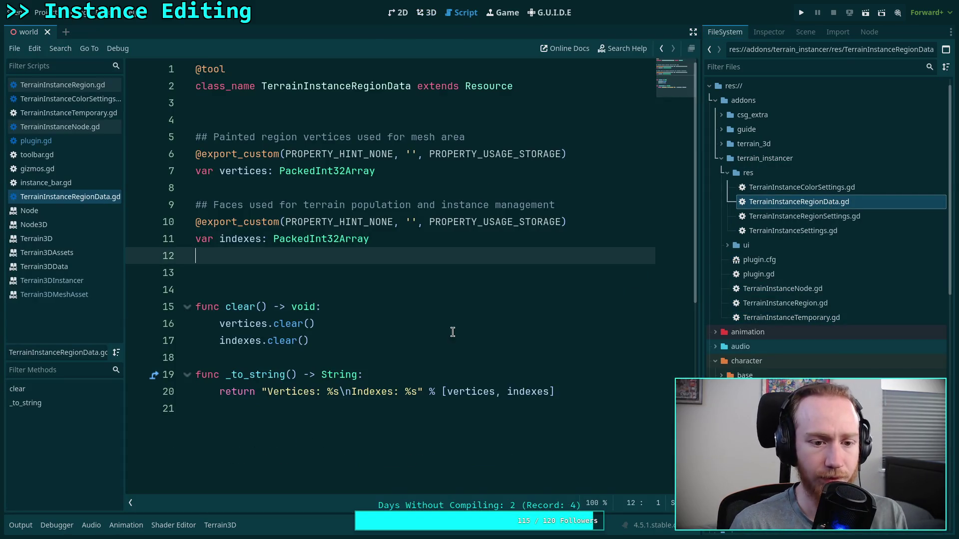
key(BackSpace)
key(ctrl+s)
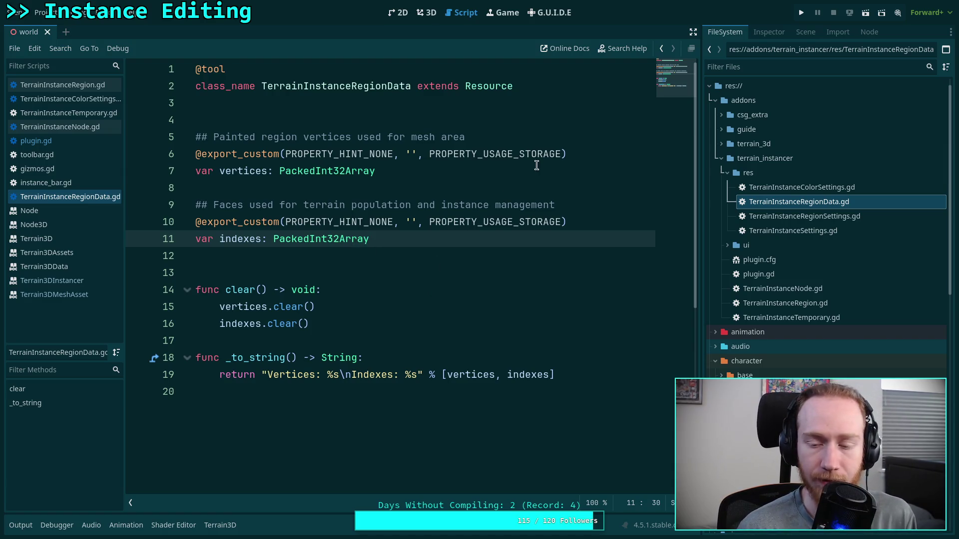
Check the edit with git diff, then remove the extra blank line 13 and save again
key(super+2)
text(git diff)
key(Return)
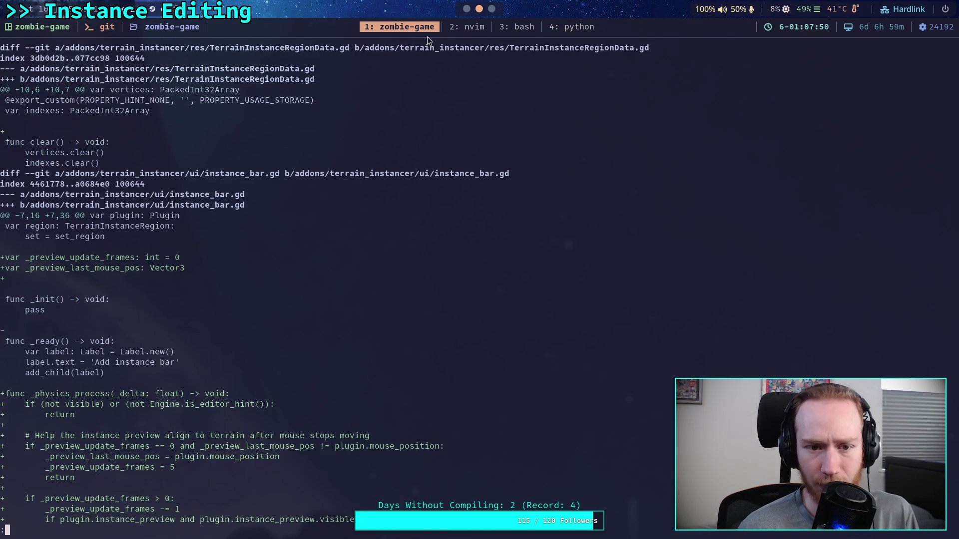
key(super+1)
click(312, 274)
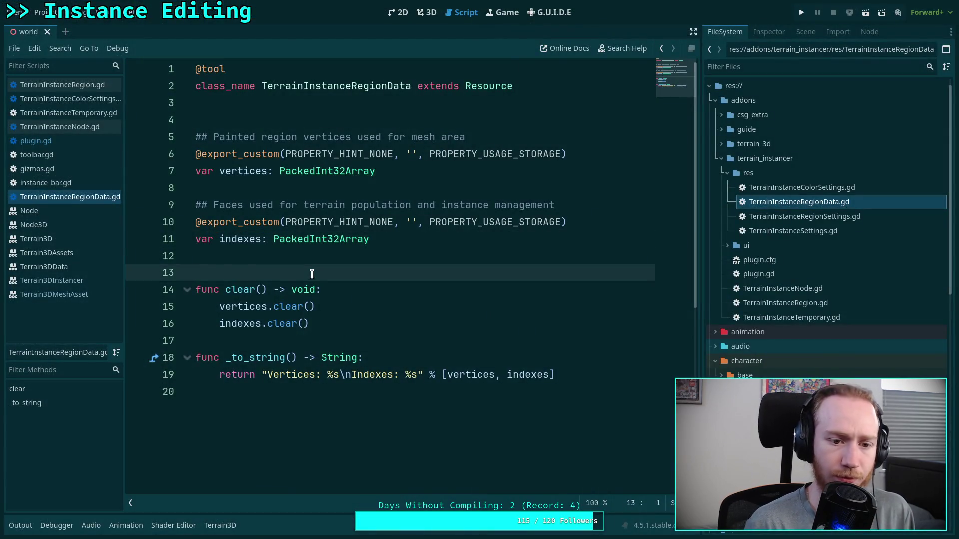
key(BackSpace)
key(ctrl+s)
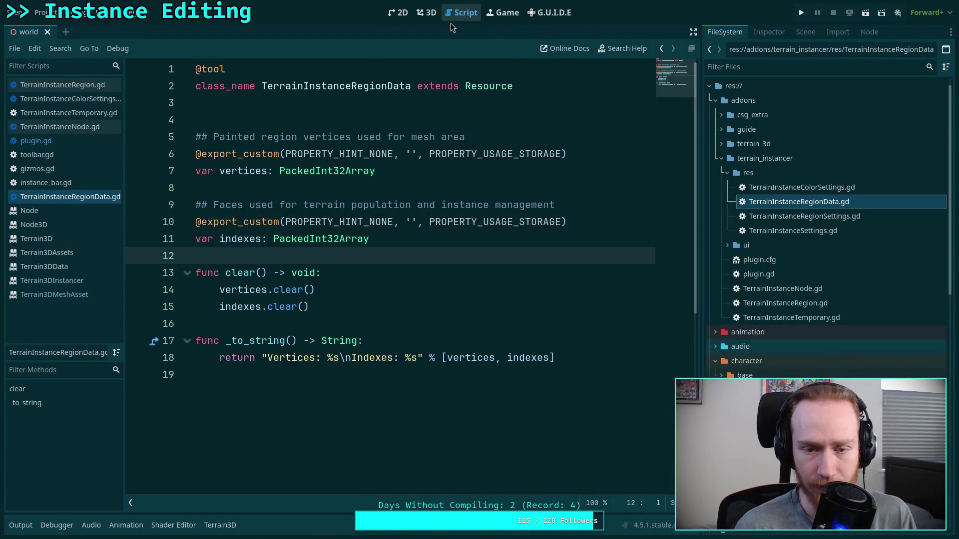
key(super+2)
Review the updated instance_bar.gd changes in the diff
key(j)
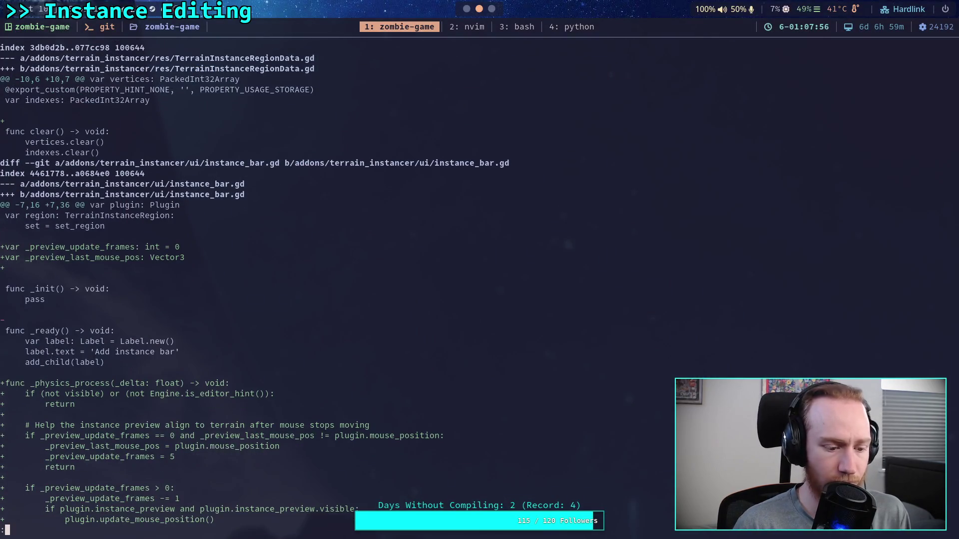
key(j)
key(j)
key(j)
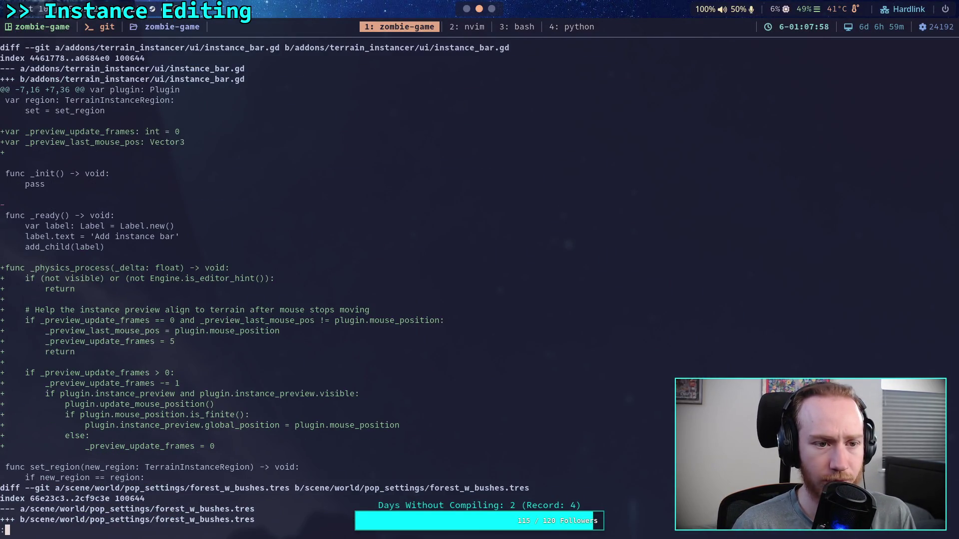
scroll(434, 130, up, 2)
scroll(444, 189, down, 2)
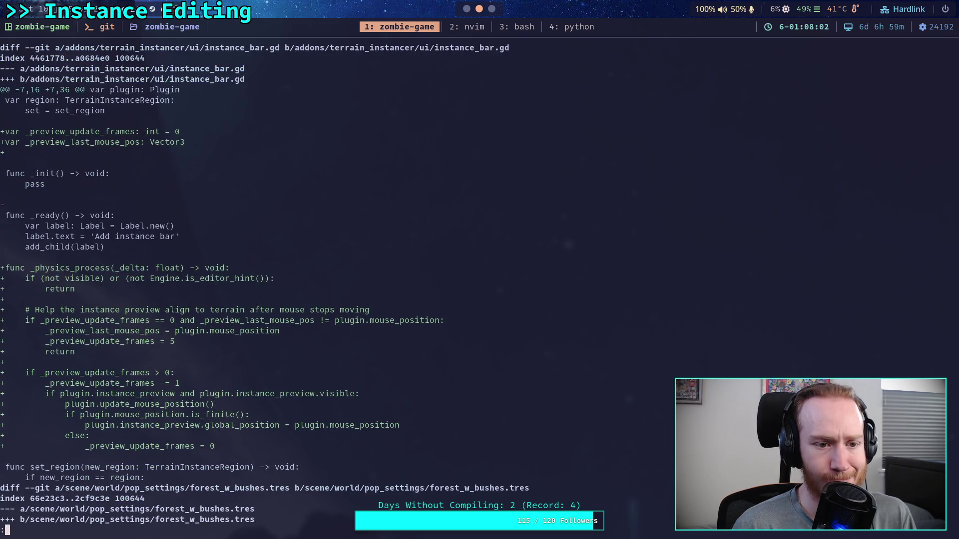
scroll(265, 284, down, 2)
scroll(265, 286, up, 2)
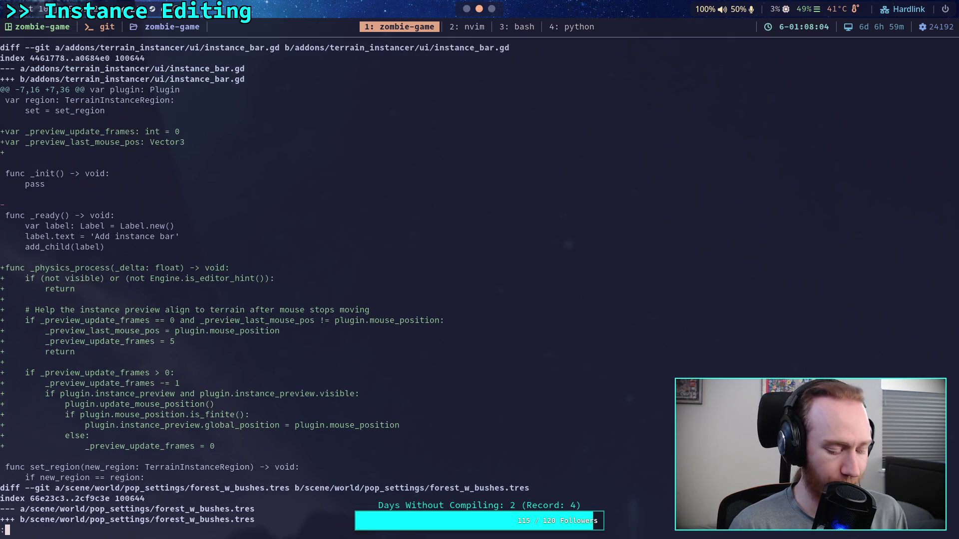
Stage addons/terrain_instancer/ui/instance_bar.gd, correcting the command's missing 'add'
text(qgit add)
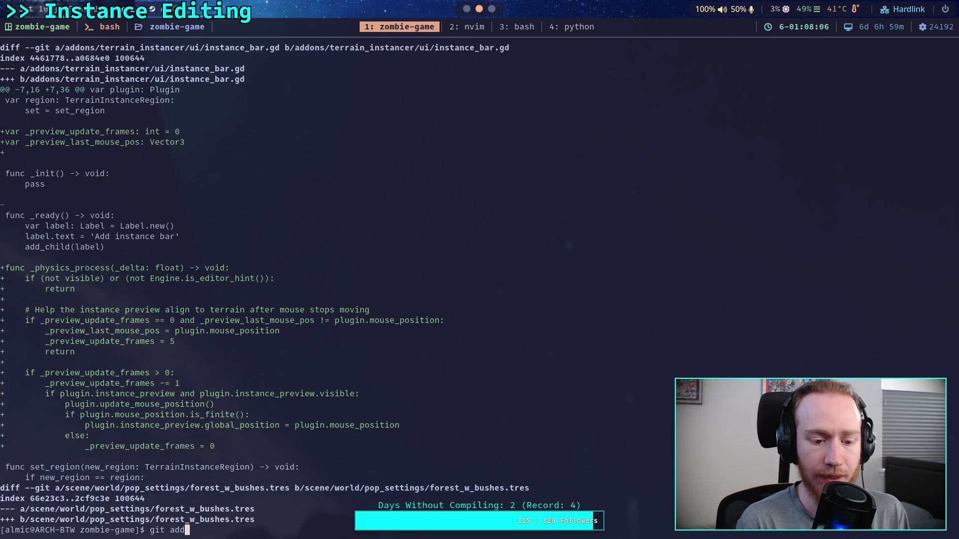
text(ons/te)
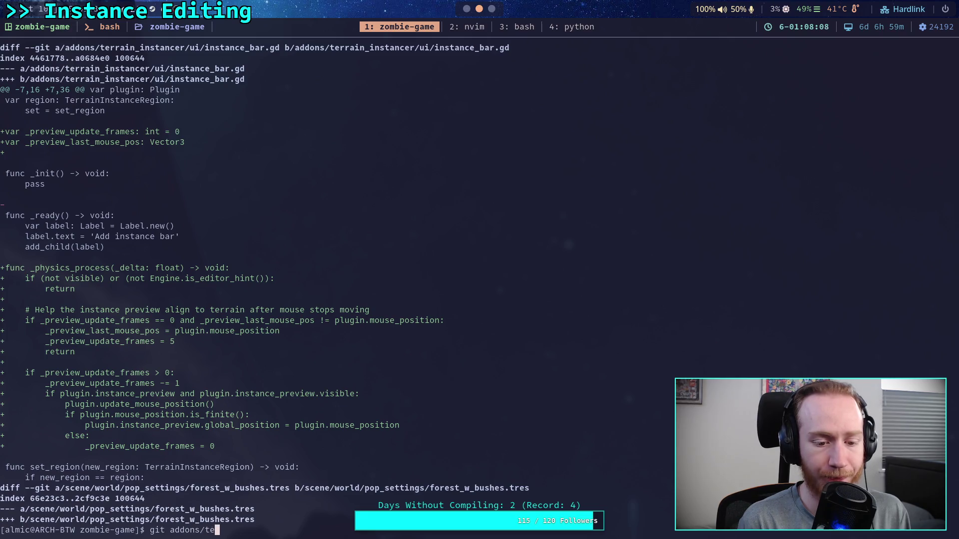
text(rrain_instancer/ui/instance_bar.gd)
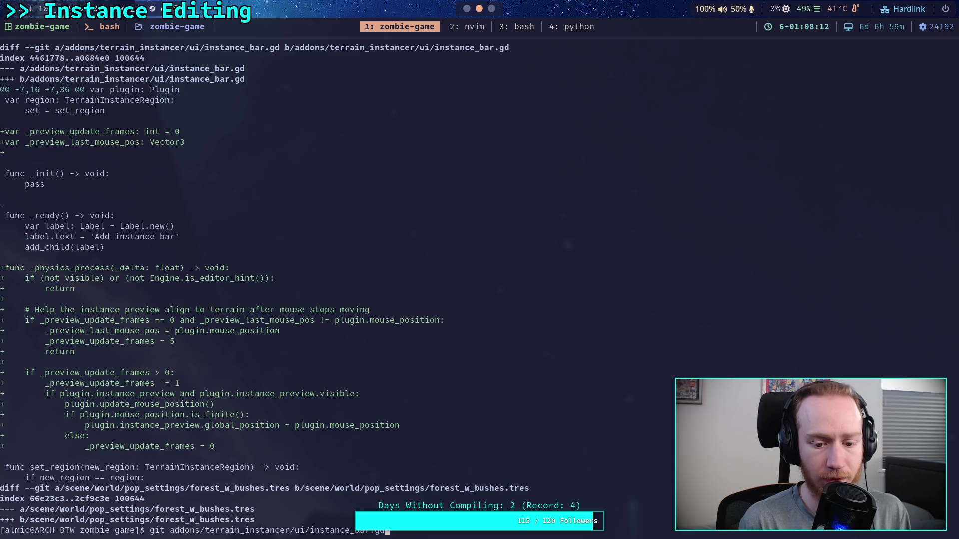
key(Return)
text(g)
key(Up)
key(Left)
key(Left)
key(Left)
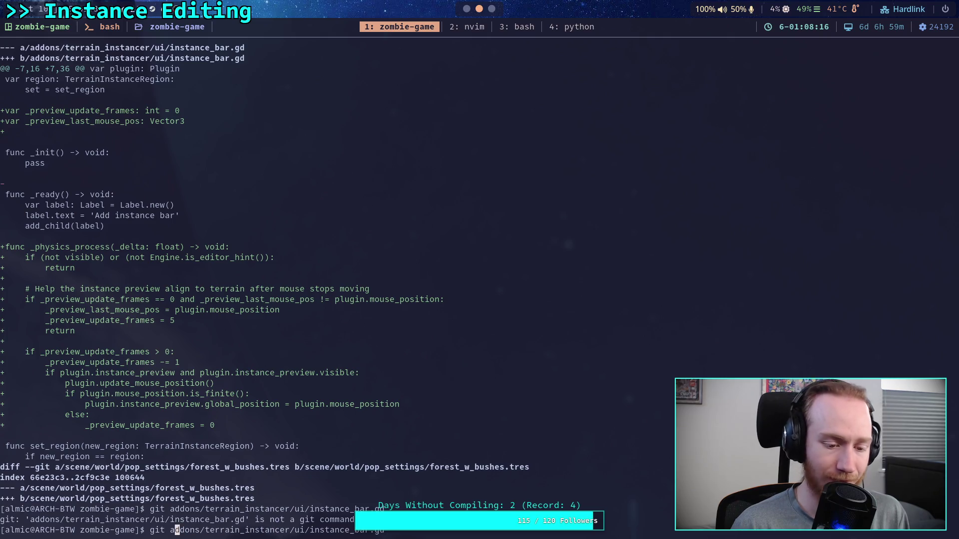
text(add)
key(Return)
Run git diff to show the remaining unstaged changes
text(git status)
key(BackSpace)
key(BackSpace)
key(BackSpace)
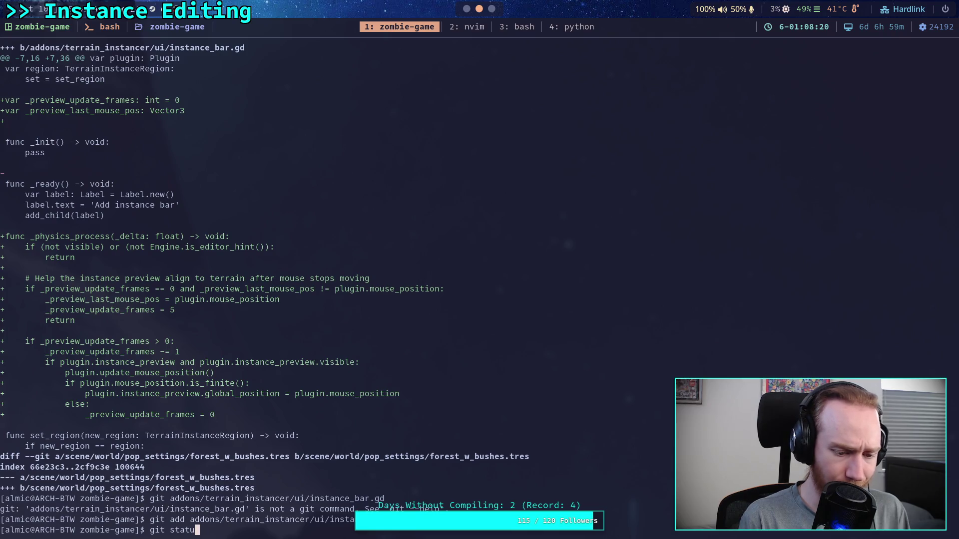
text(diff)
key(Return)
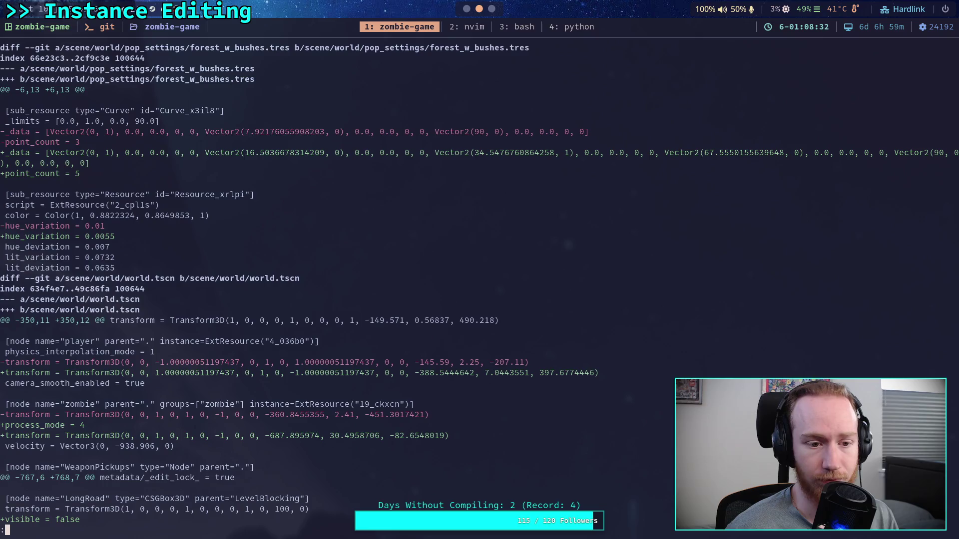
Start git add -i on forest_w_bushes.tres and choose patch mode for that file
text(q)
text(git ad)
text(d -i)
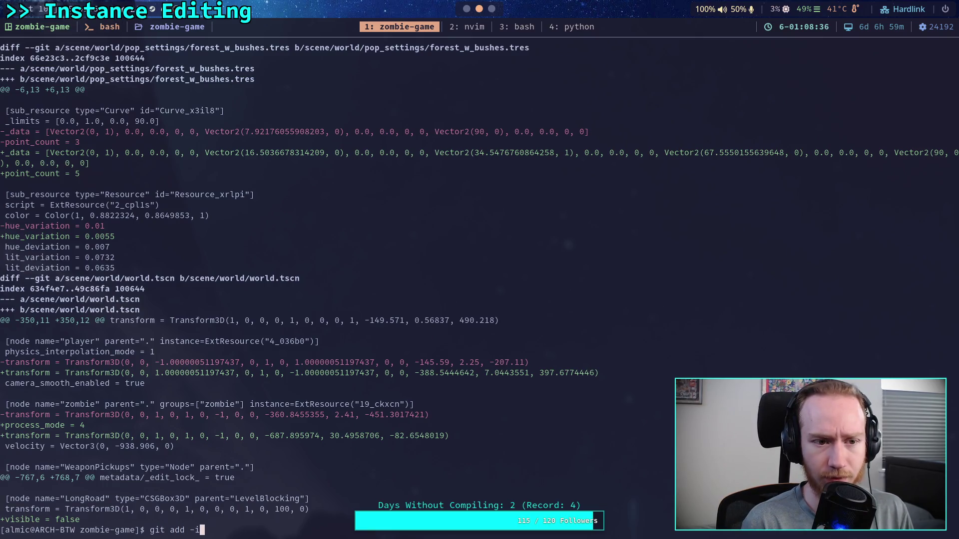
text( scene/t)
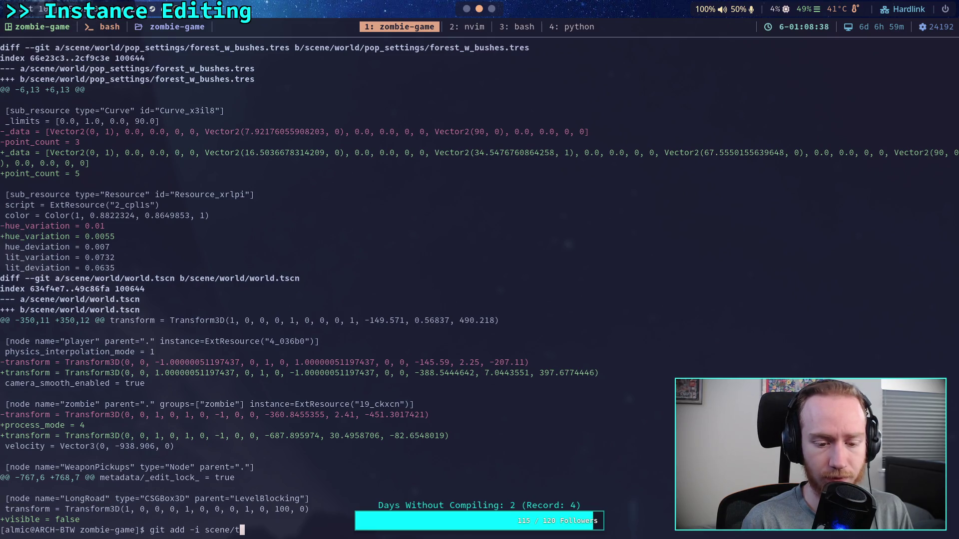
key(BackSpace)
text(world/po)
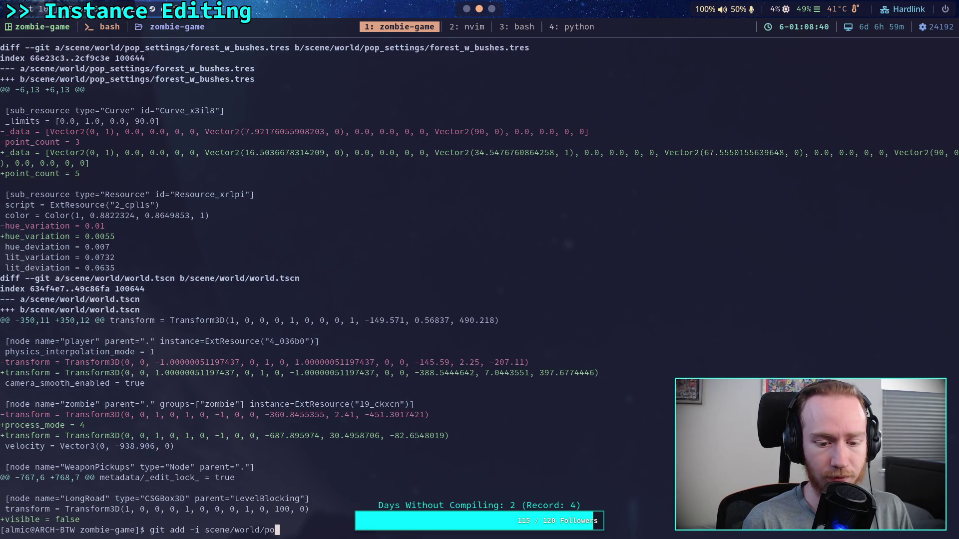
key(Tab)
text(fo)
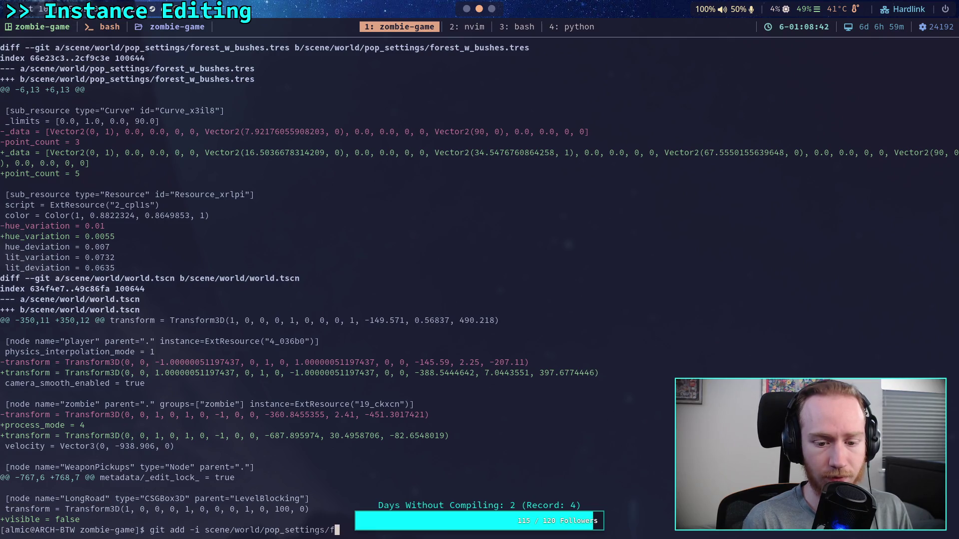
key(Tab)
key(Return)
text(5)
key(Return)
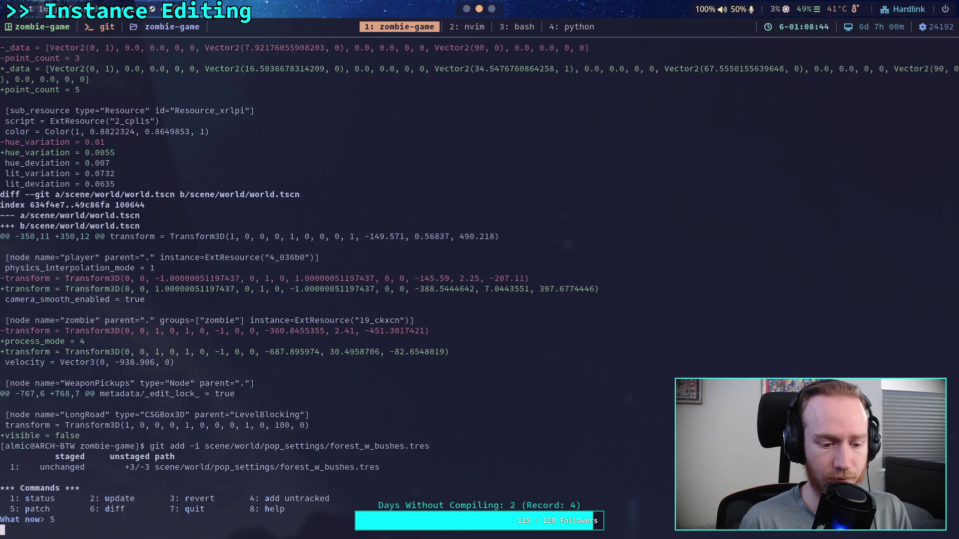
text(1)
key(Return)
key(Return)
Split the change, stage the curve point hunk, skip the hue_variation hunk, and quit
text(s)
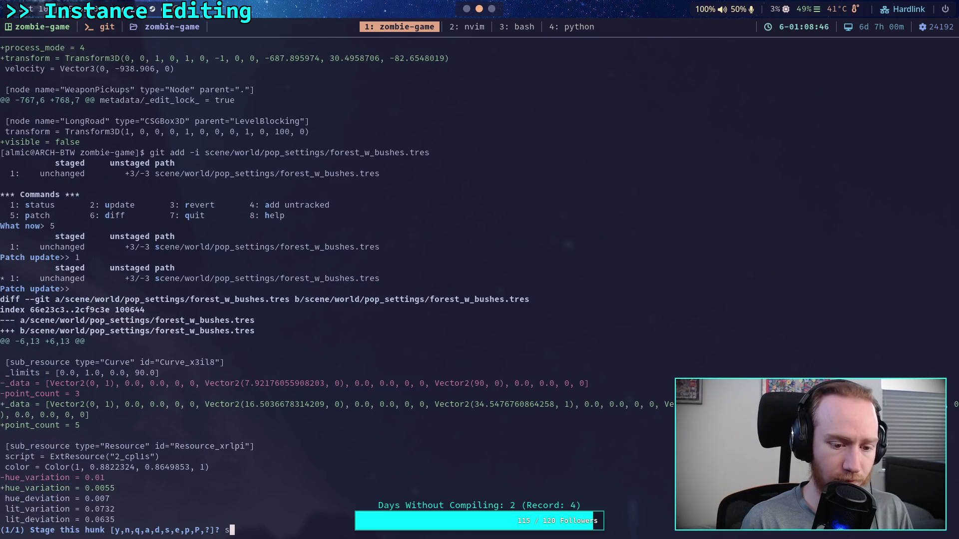
key(Return)
text(y)
key(Return)
text(n)
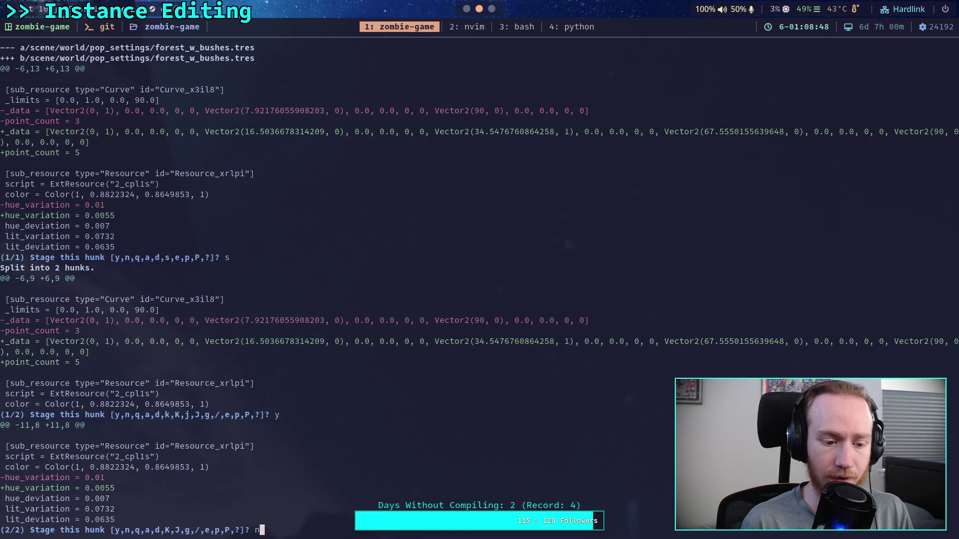
key(Return)
text(q)
key(Return)
Restore the unstaged forest_w_bushes.tres change and recheck git status
text(git restore scene/world/p)
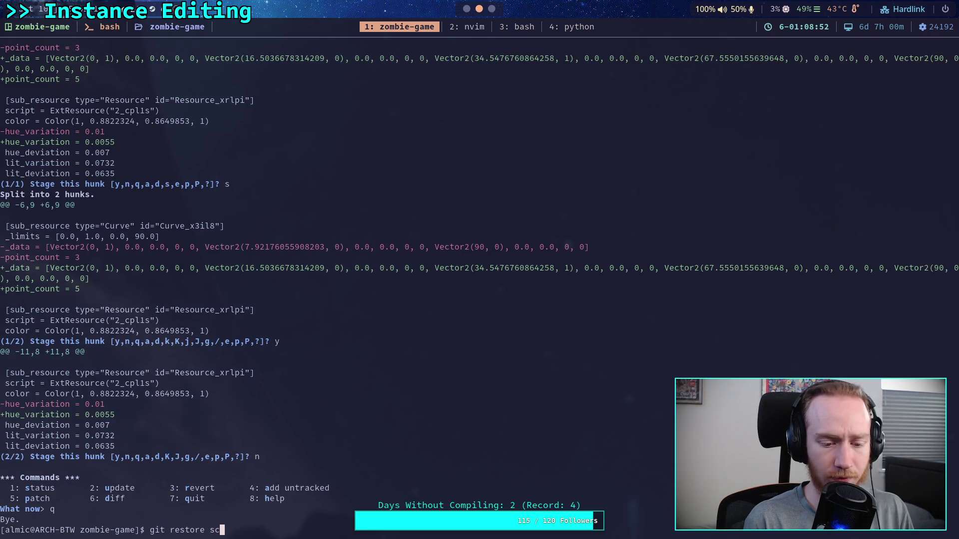
text(op)
key(Tab)
text(fo)
key(Tab)
key(Return)
text(git status)
key(Return)
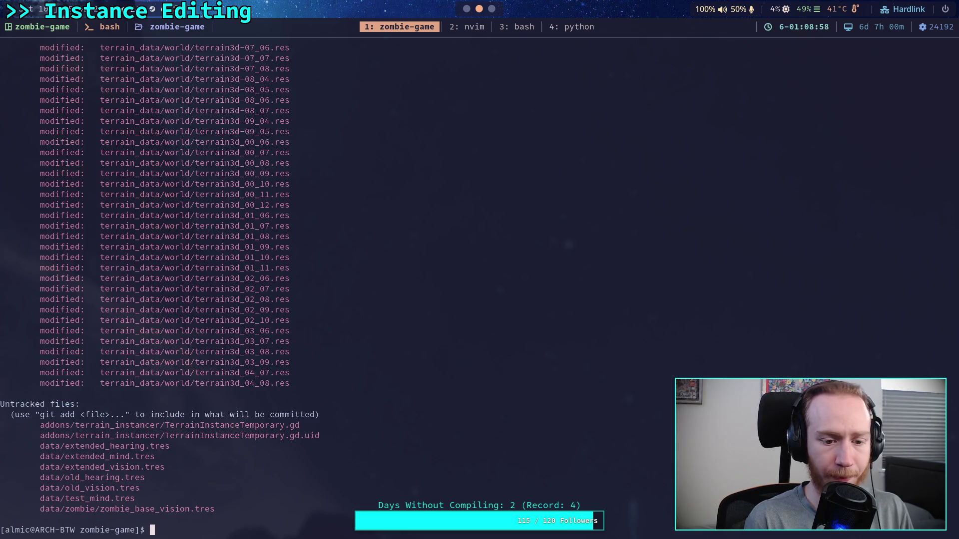
Quit the Godot editor via Scene > Quit and recall the previous terminal command
key(super+2)
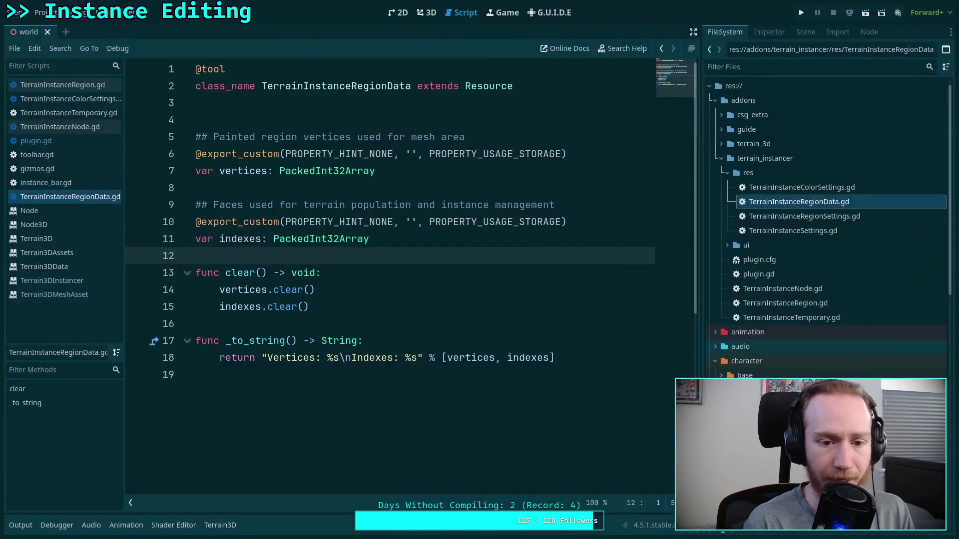
click(15, 12)
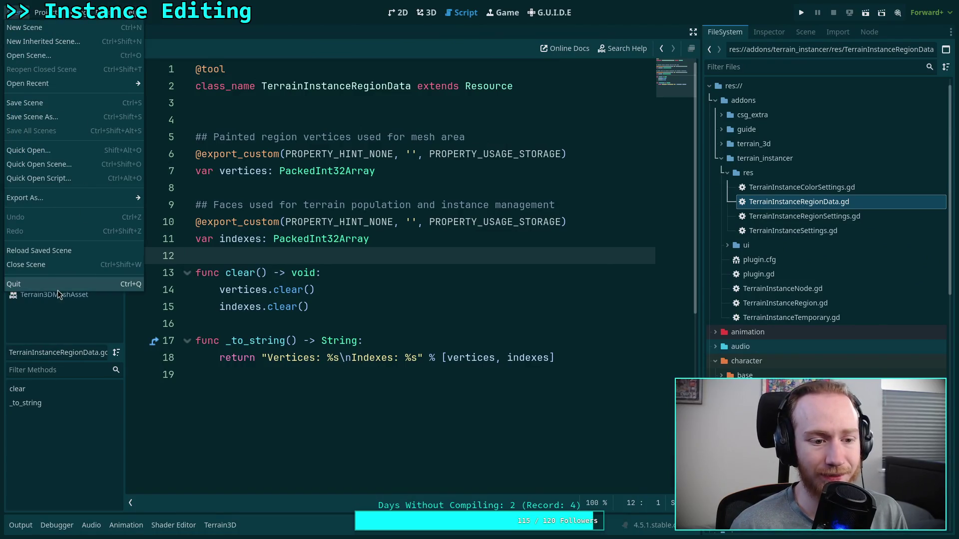
click(58, 287)
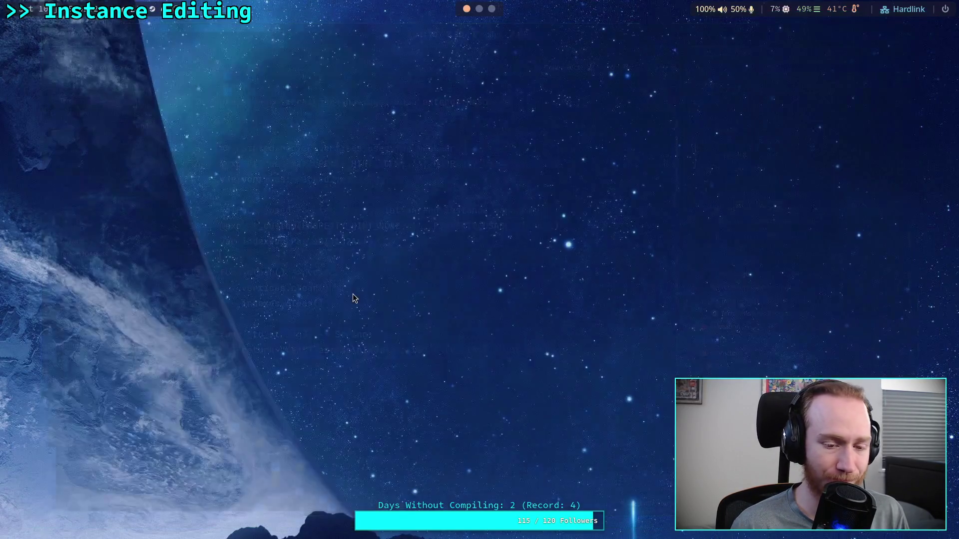
key(super+1)
key(Up)
Discard changes to terrain_data/world/terrain3d* with git restore, then check git status
key(BackSpace)
key(BackSpace)
key(BackSpace)
text(restore ter)
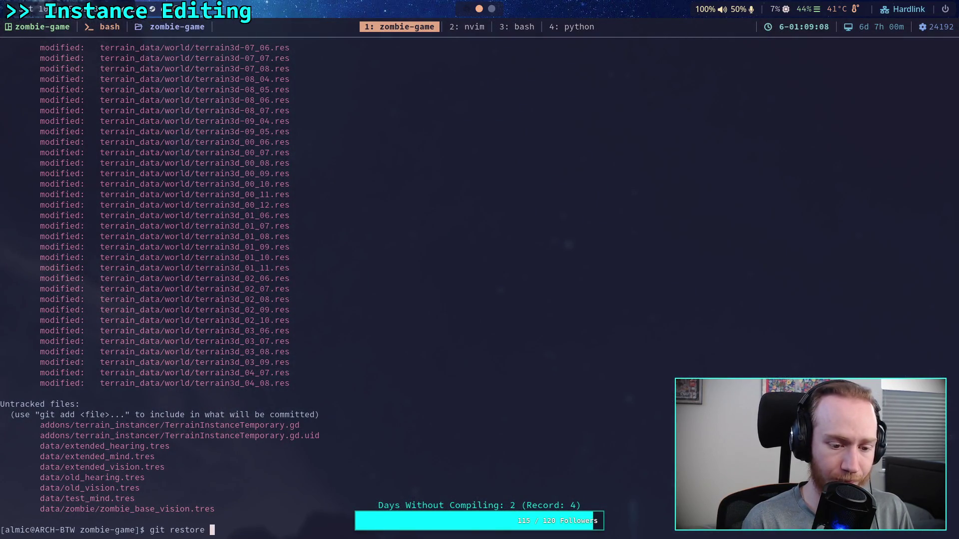
key(Tab)
text(wo)
key(Tab)
text(to)
key(Tab)
text(*)
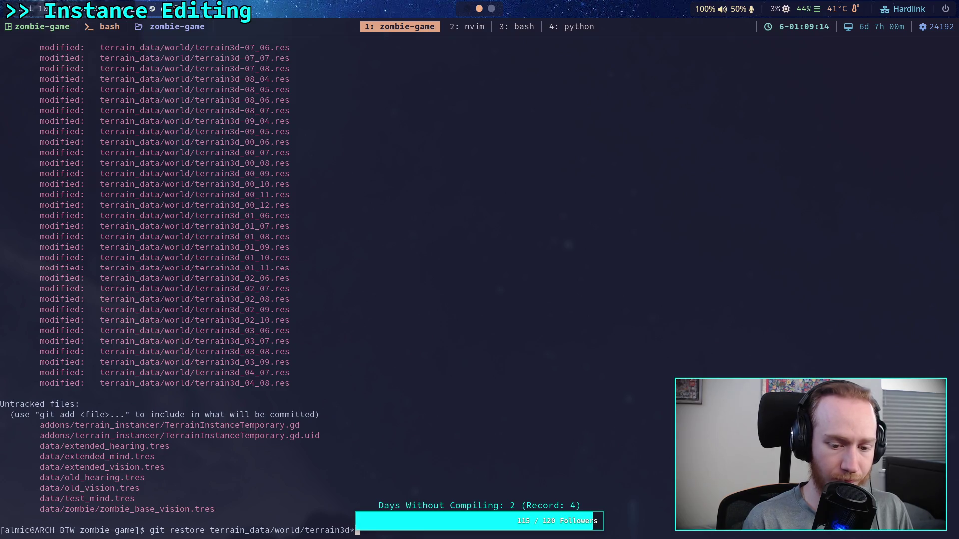
key(Return)
text(git status)
key(Return)
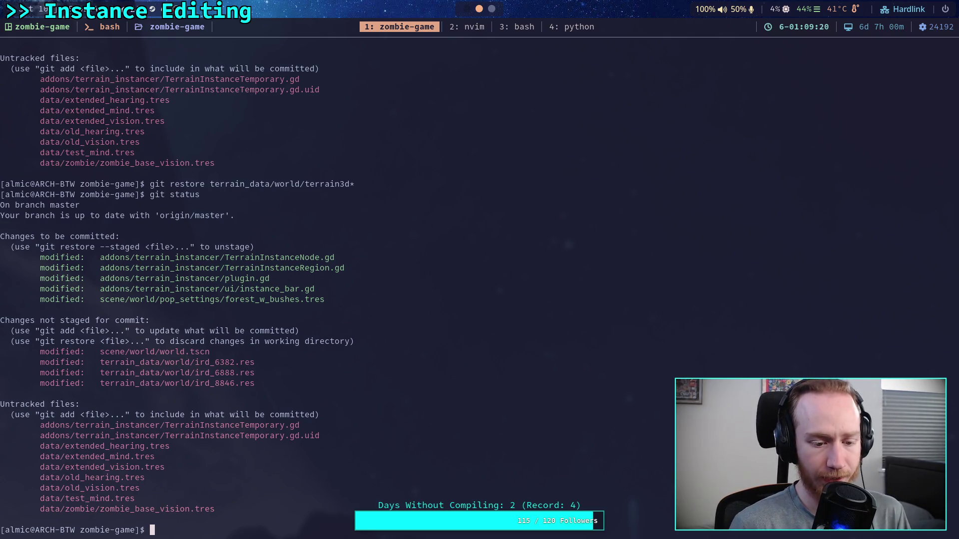
Discard changes to the ird_ region files with git restore and recheck the status
text(gut)
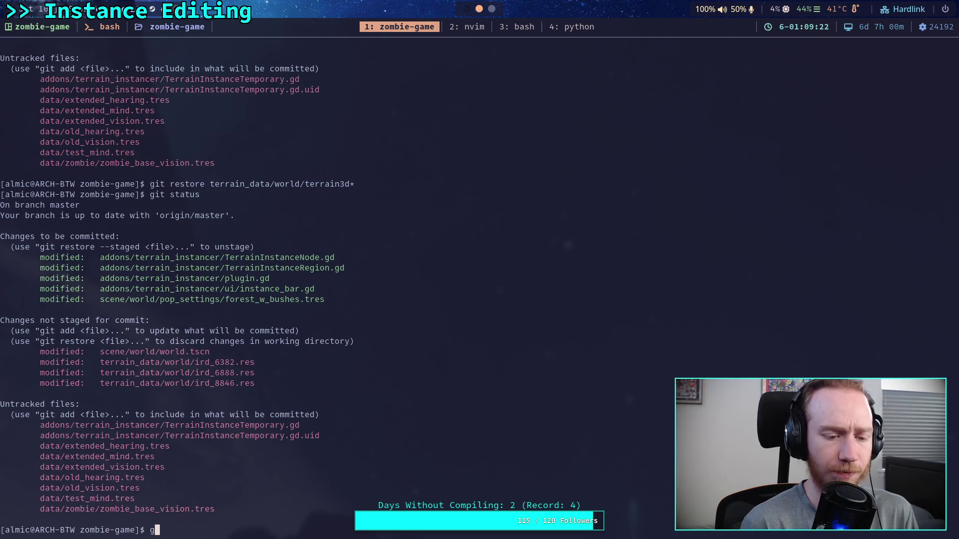
key(BackSpace)
key(BackSpace)
text(it )
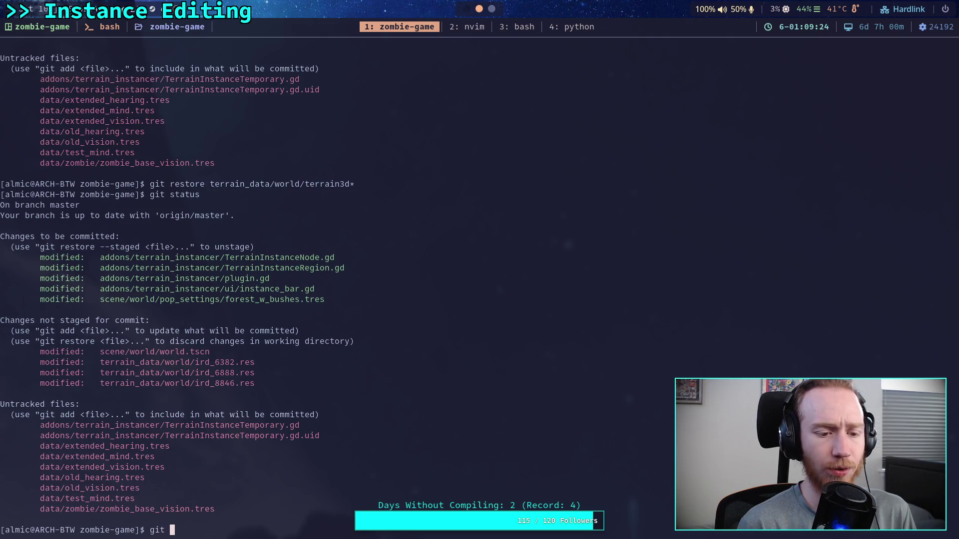
text(restore )
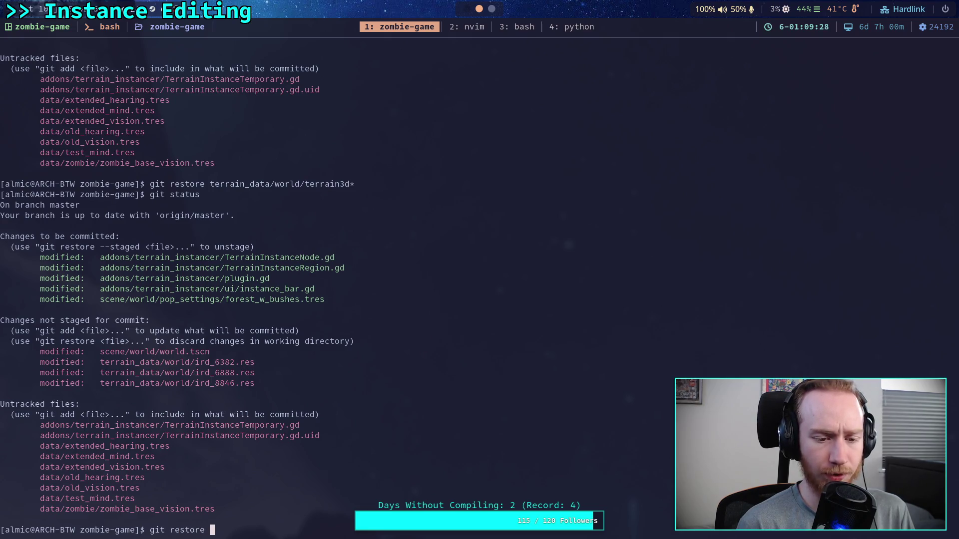
text(ter)
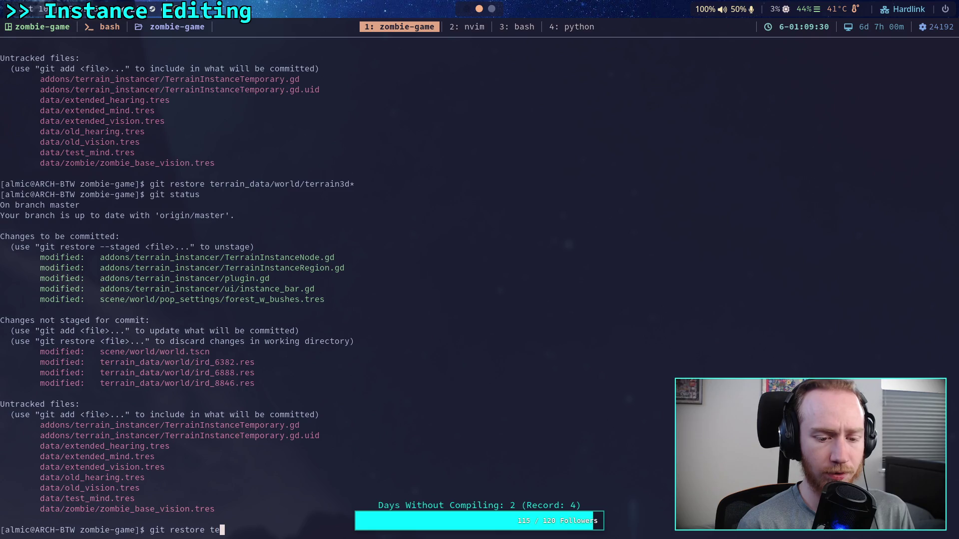
key(Tab)
text(we)
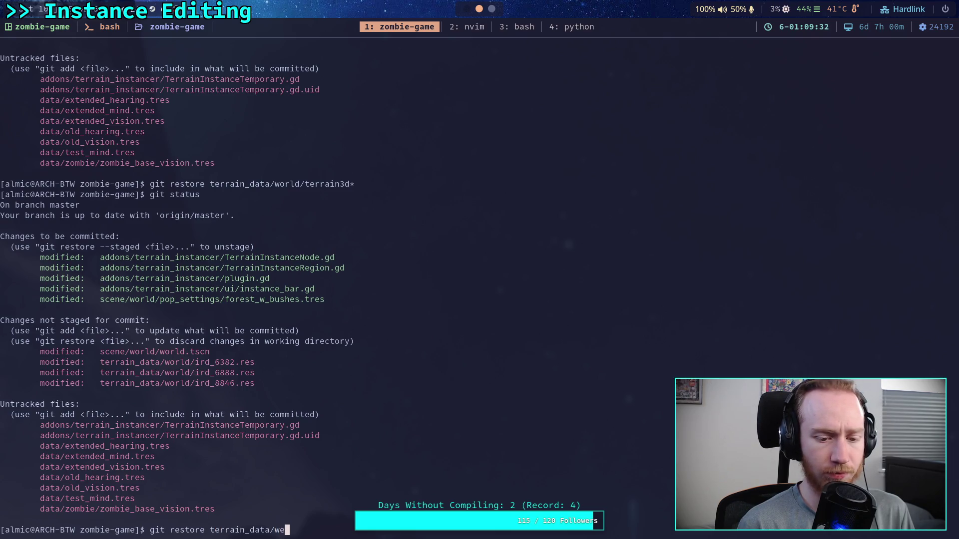
key(Tab)
text(i)
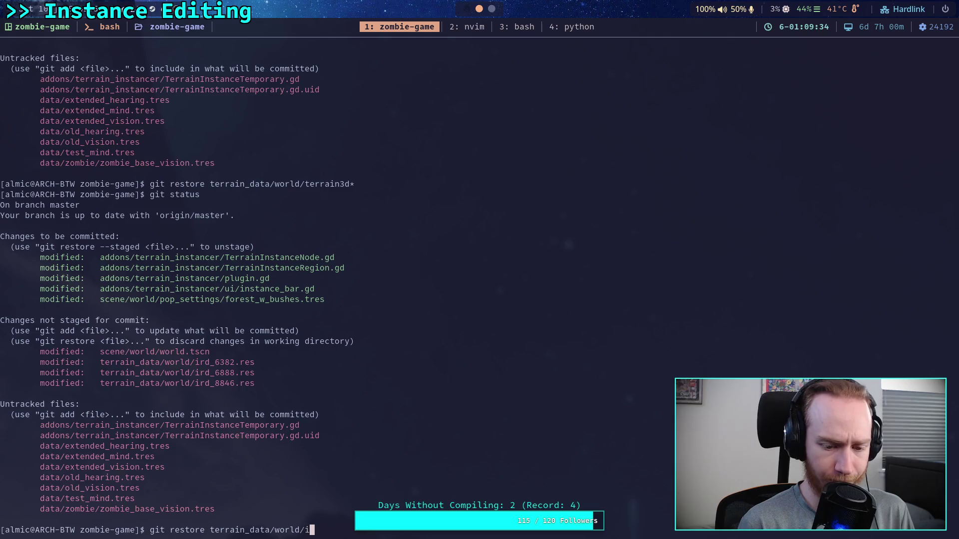
text(rd_&)
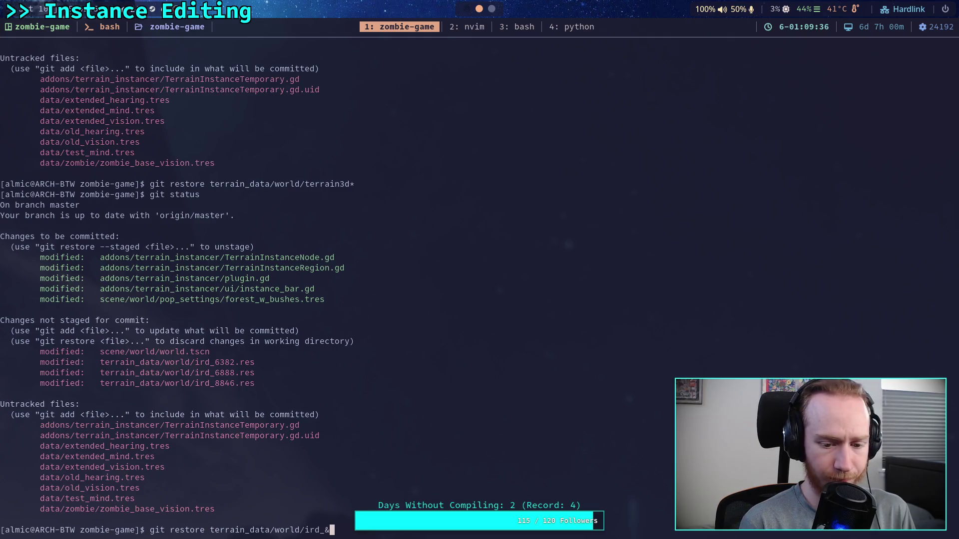
key(Return)
text(git status)
key(Return)
Review the remaining unstaged world.tscn diff, then check git status again
text(git diff)
key(Return)
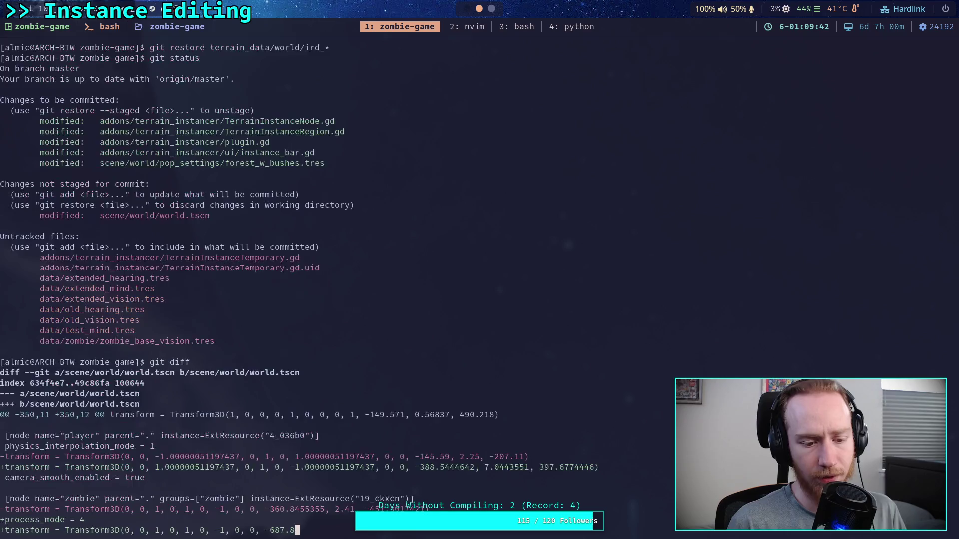
key(j)
key(j)
key(j)
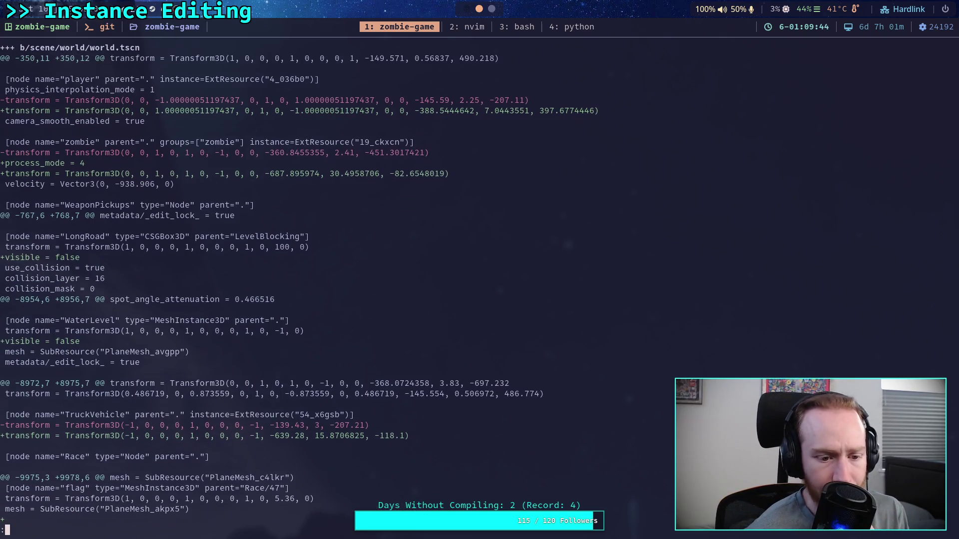
key(j)
key(j)
text(qgit status)
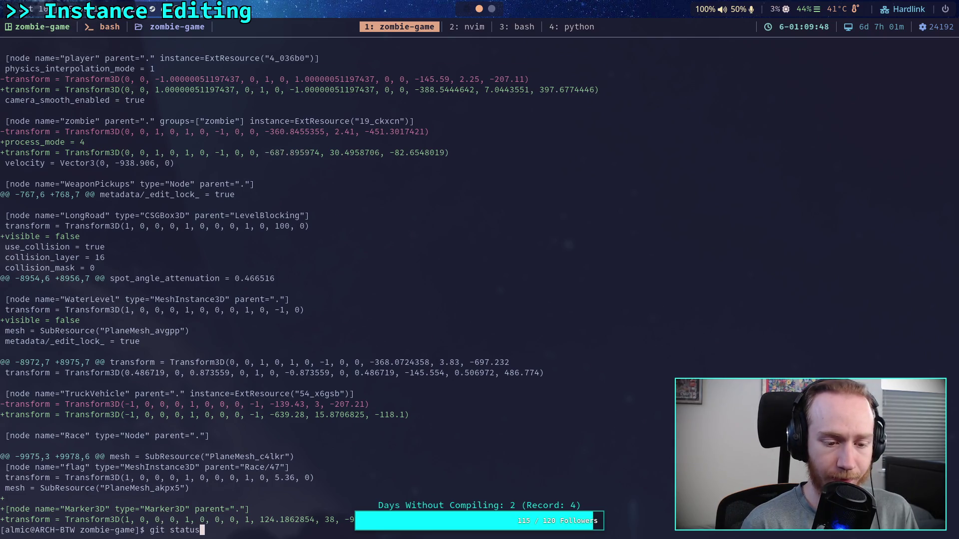
key(Return)
Stage addons/terrain_instancer/TerrainInstanceTemporary.gd* with git add
text(git add add)
key(Tab)
text(terrain_instancer/T)
key(Tab)
text(T)
key(Tab)
text(.)
key(Return)
Run git diff --staged and read the TerrainInstanceRegion.gd and TerrainInstanceTemporary changes
text(git)
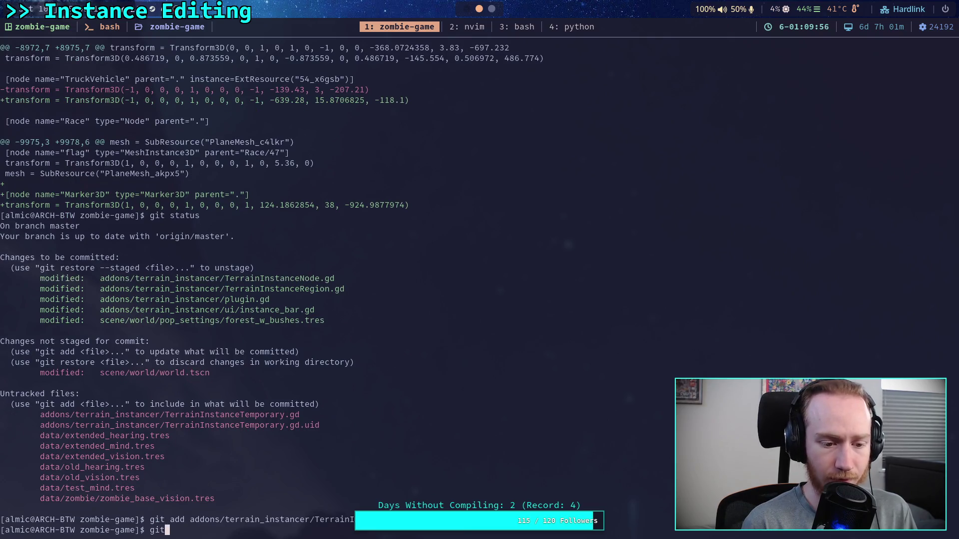
text( diff --staged)
key(Return)
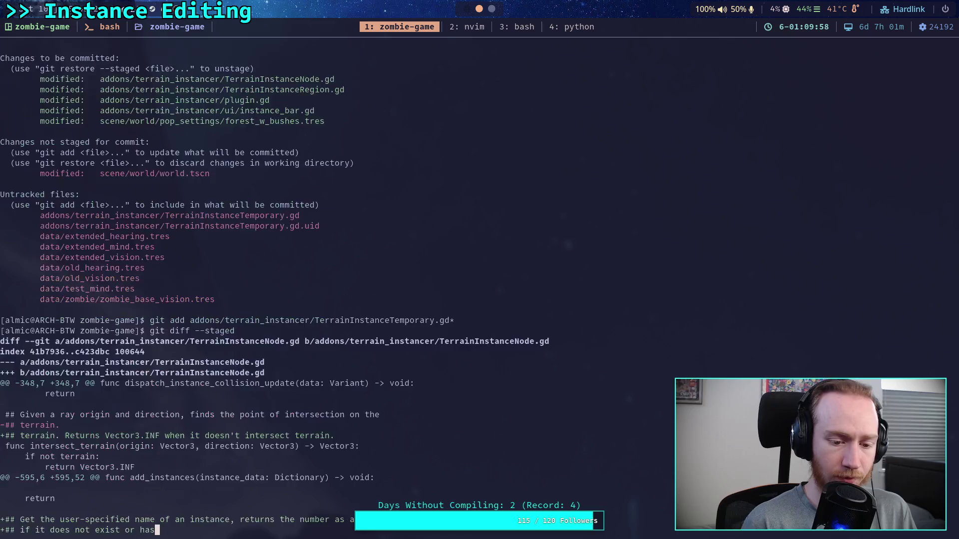
key(j)
key(j)
key(j)
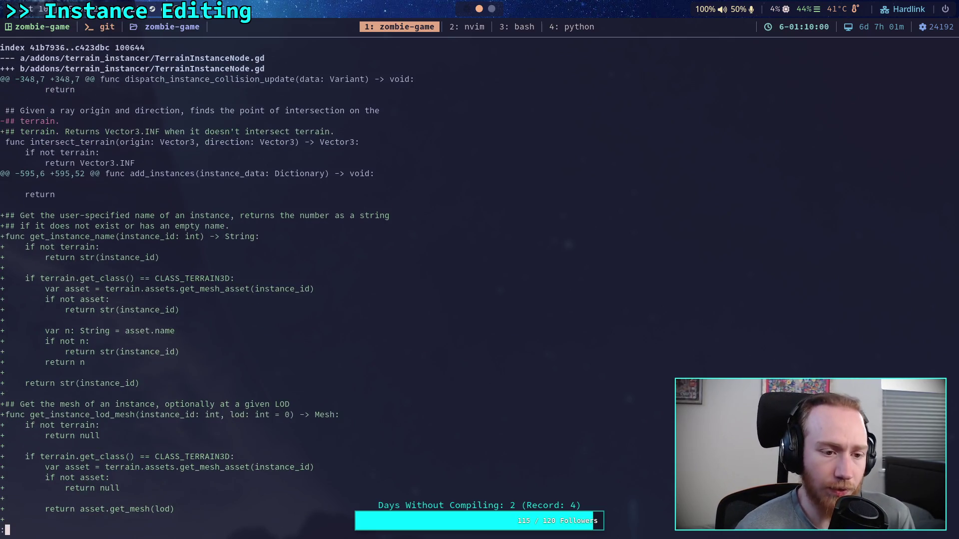
key(j)
key(j)
key(j)
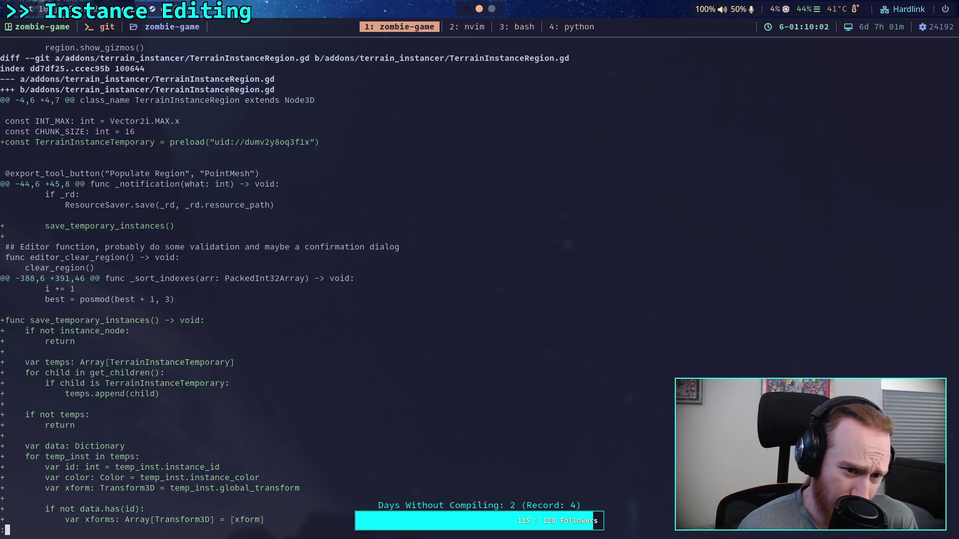
key(j)
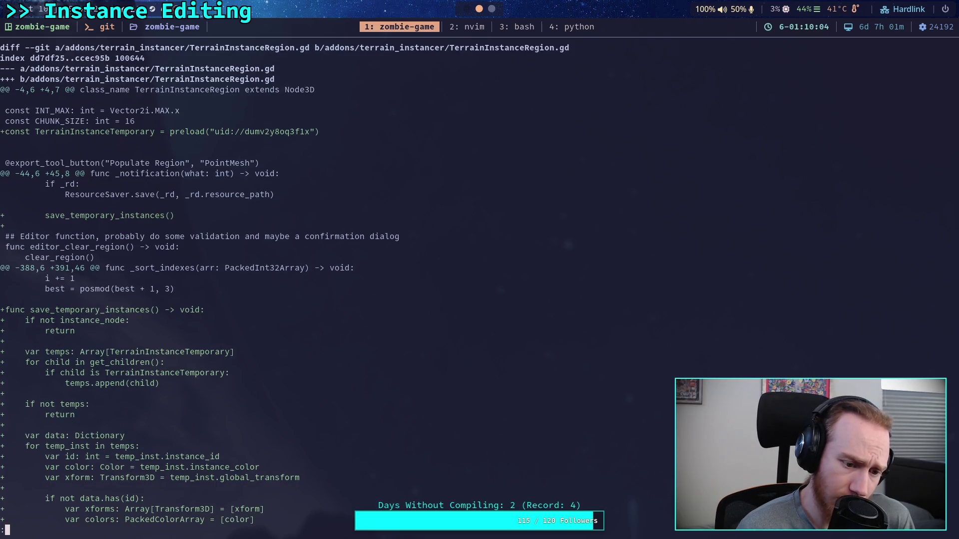
key(space)
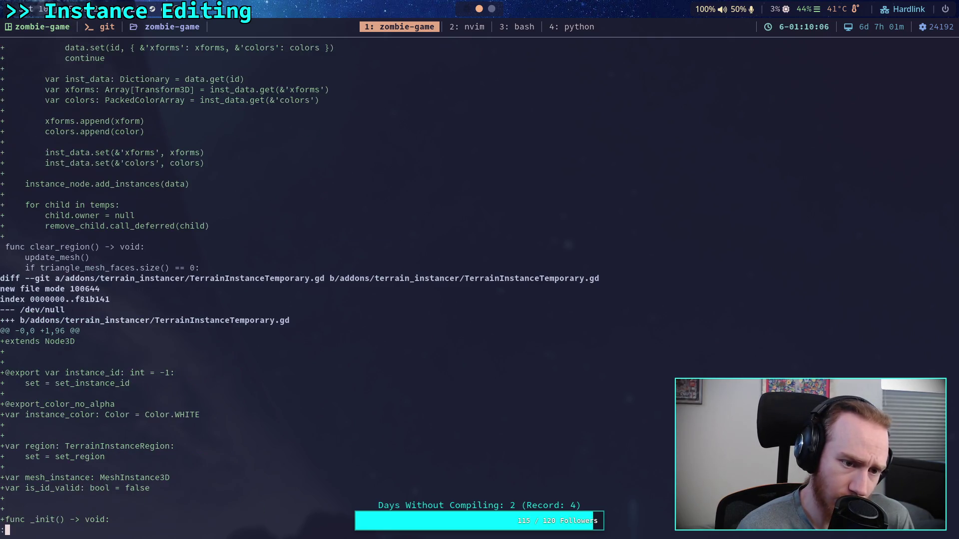
key(j)
key(j)
key(j)
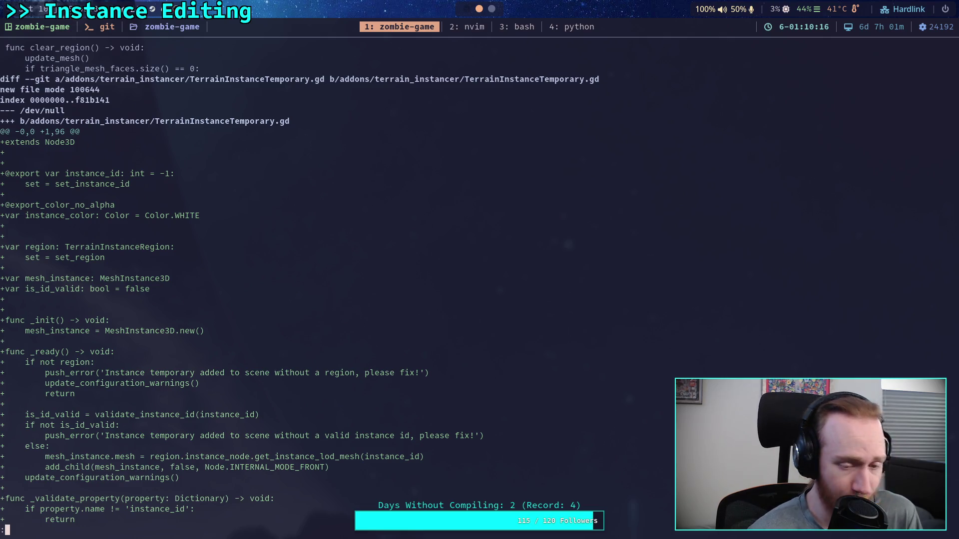
key(j)
key(j)
key(j)
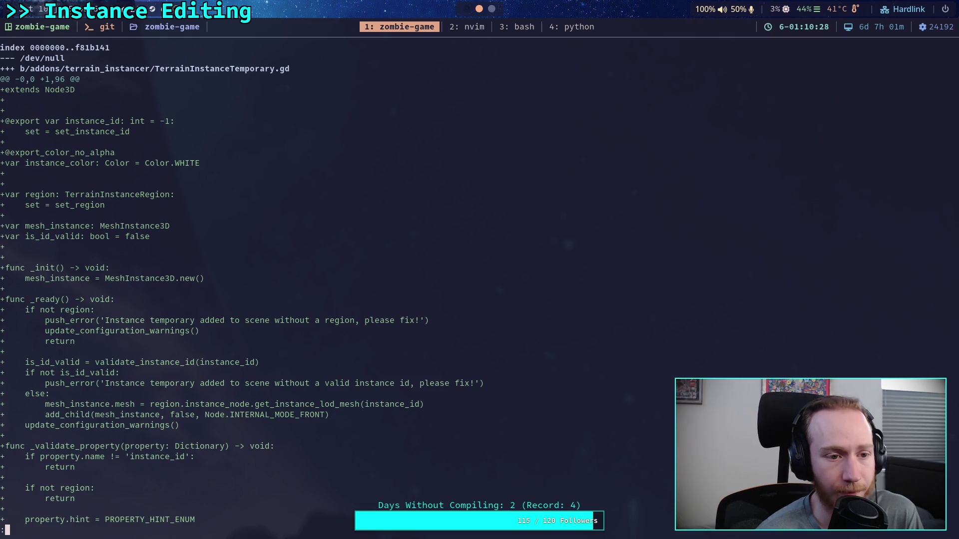
key(j)
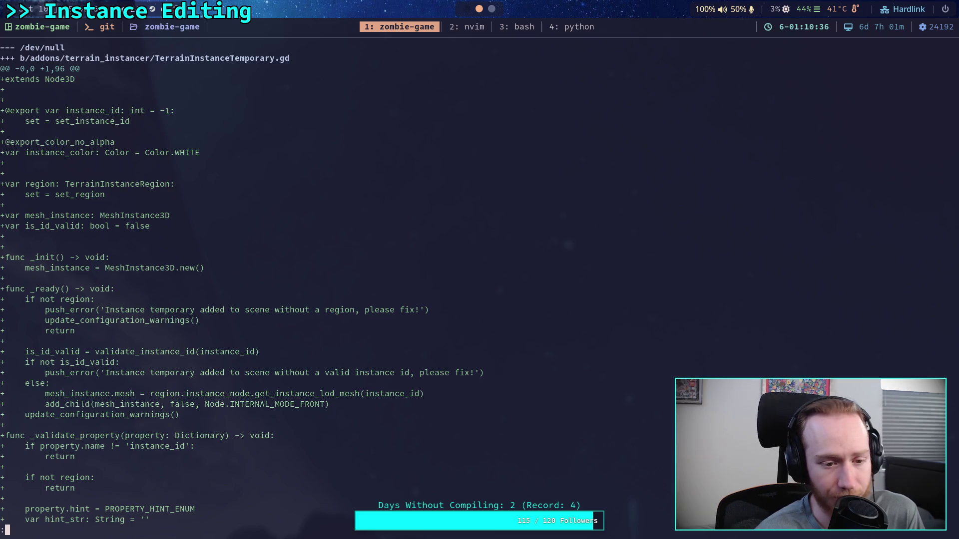
key(space)
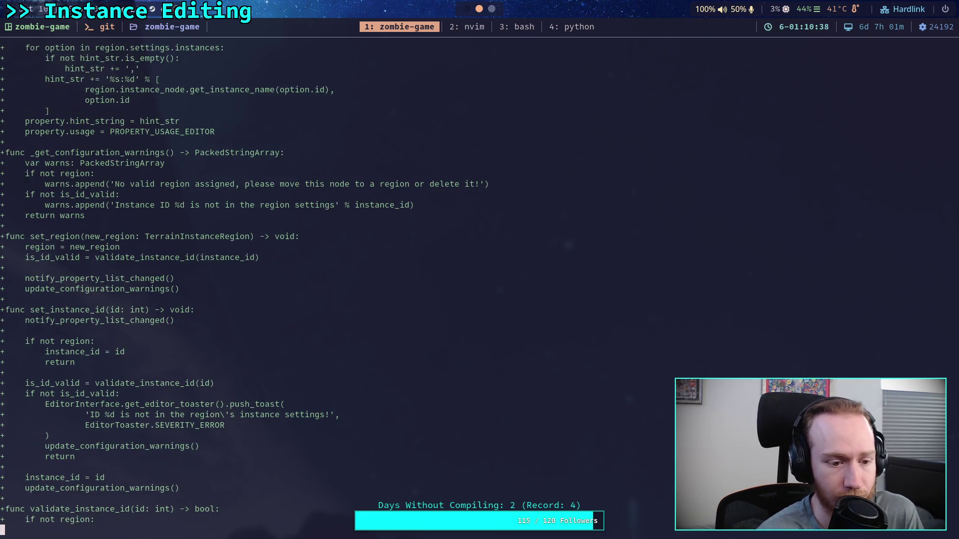
key(space)
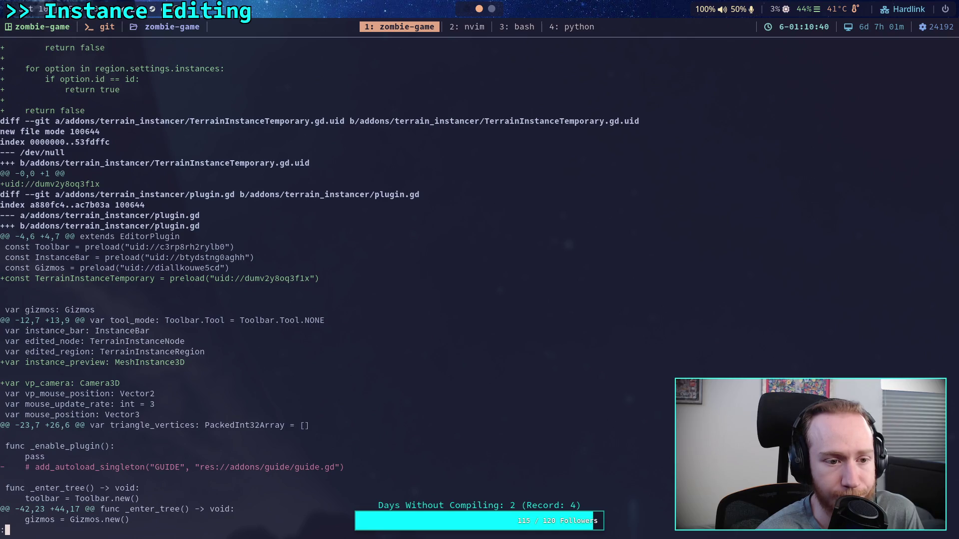
Read the plugin.gd _forward_3d_gui_input changes through to instance_bar.gd, then quit the pager
scroll(361, 286, down, 6)
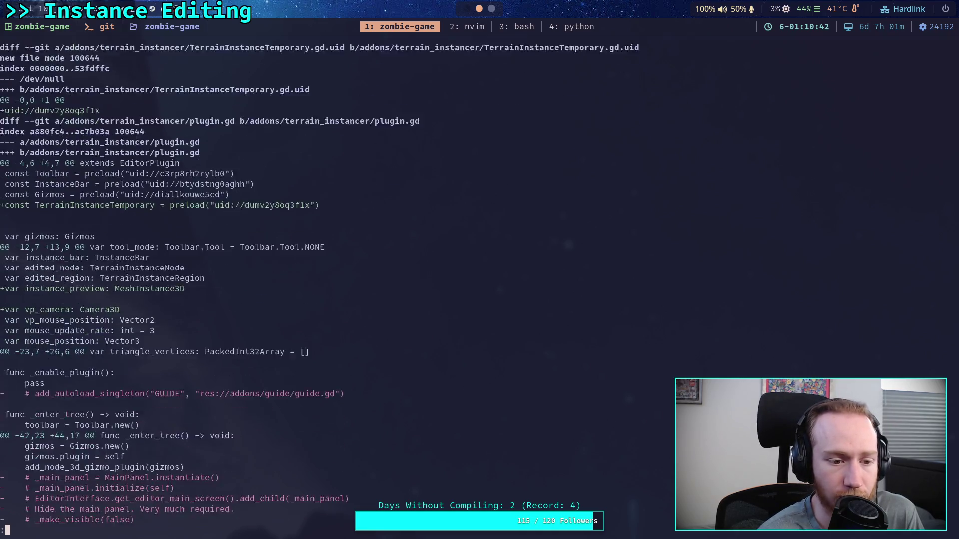
scroll(362, 286, down, 2)
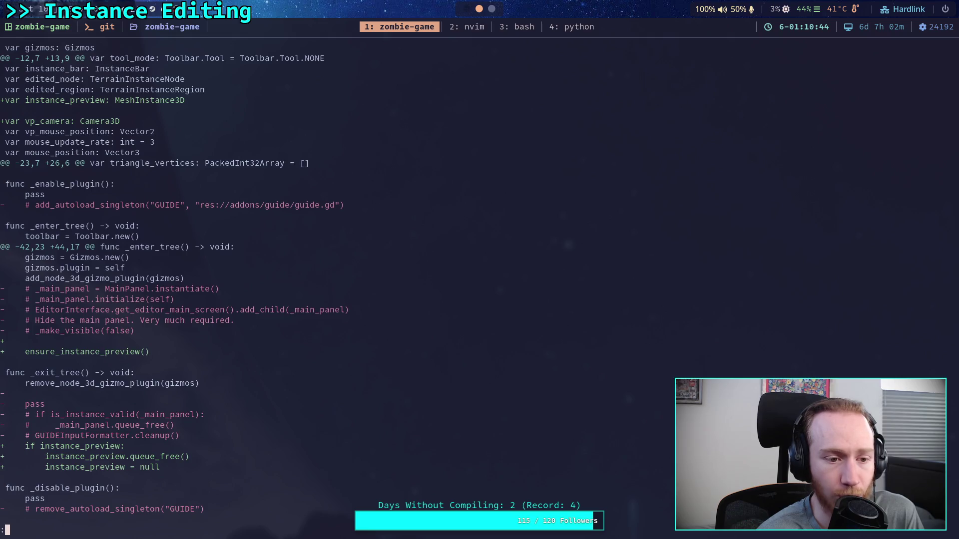
scroll(362, 286, down, 9)
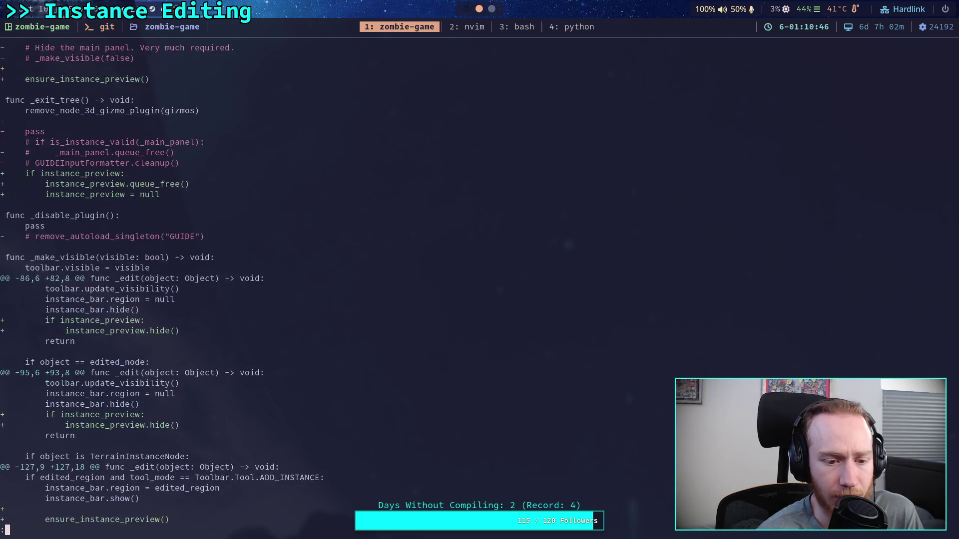
scroll(362, 286, down, 3)
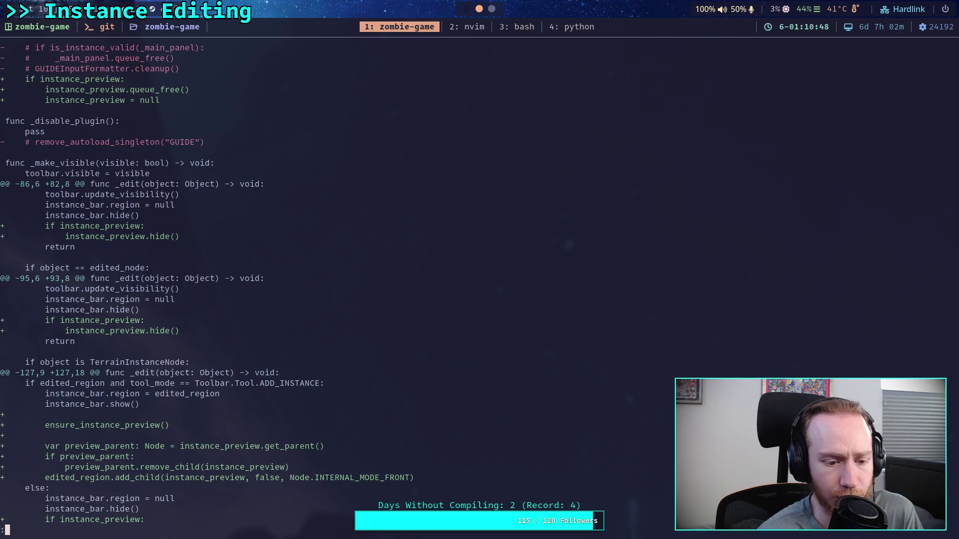
key(space)
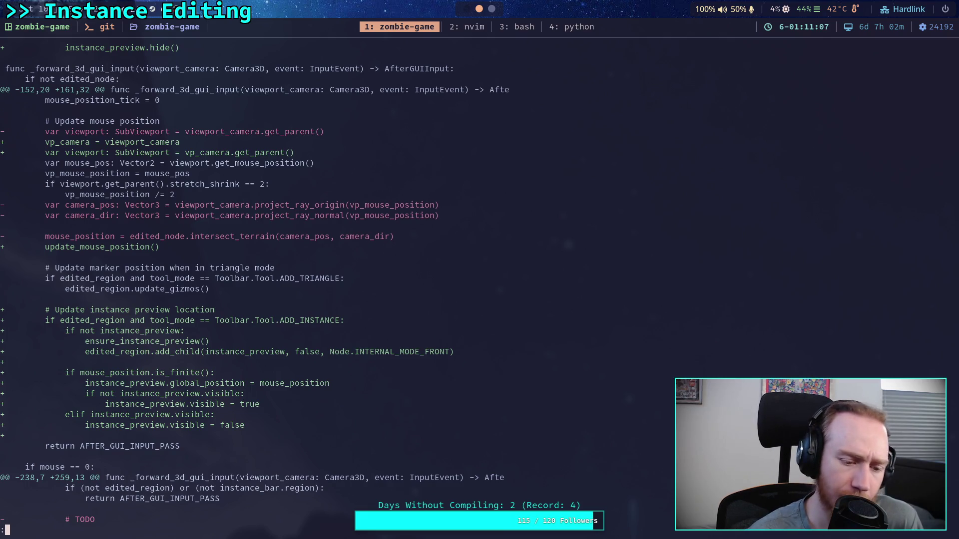
key(space)
key(k)
key(k)
key(k)
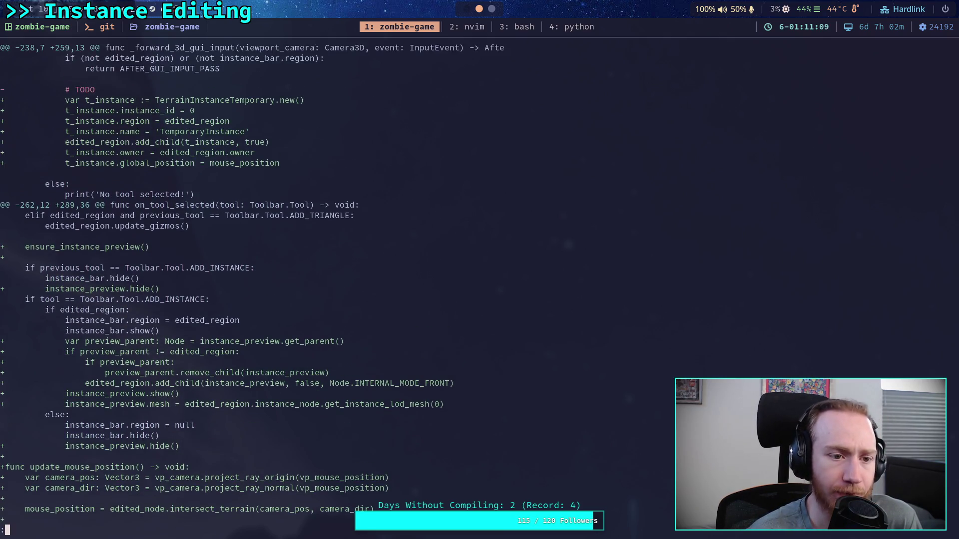
key(j)
key(j)
key(j)
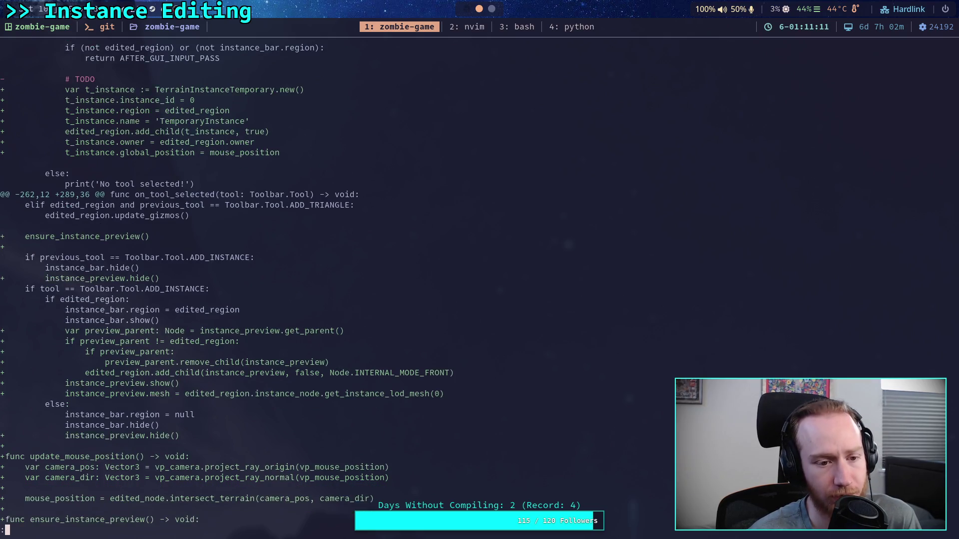
key(j)
key(j)
key(j)
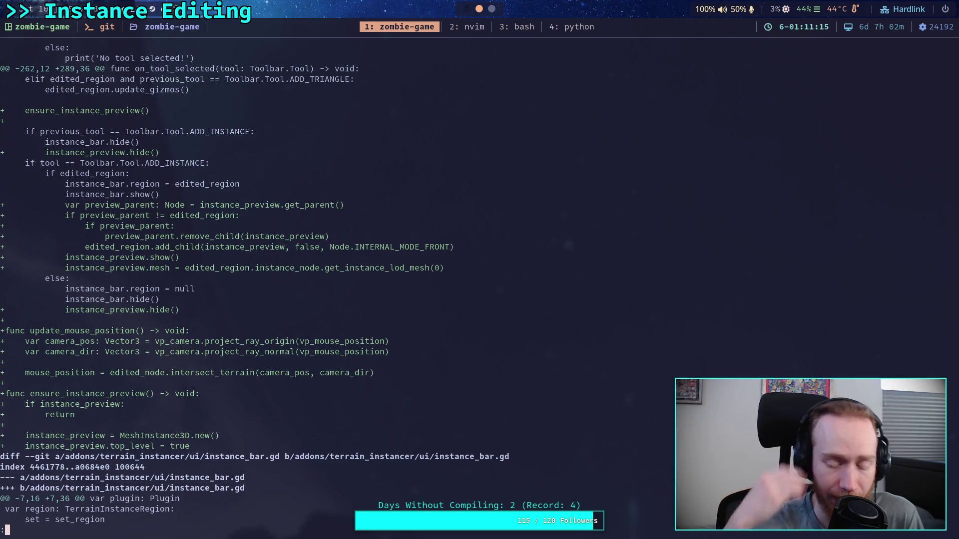
key(k)
key(k)
key(k)
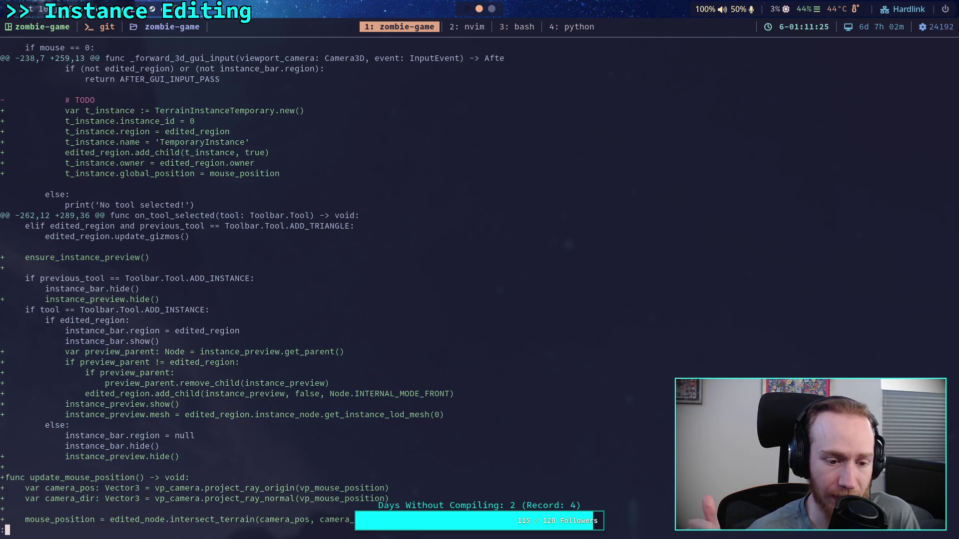
key(j)
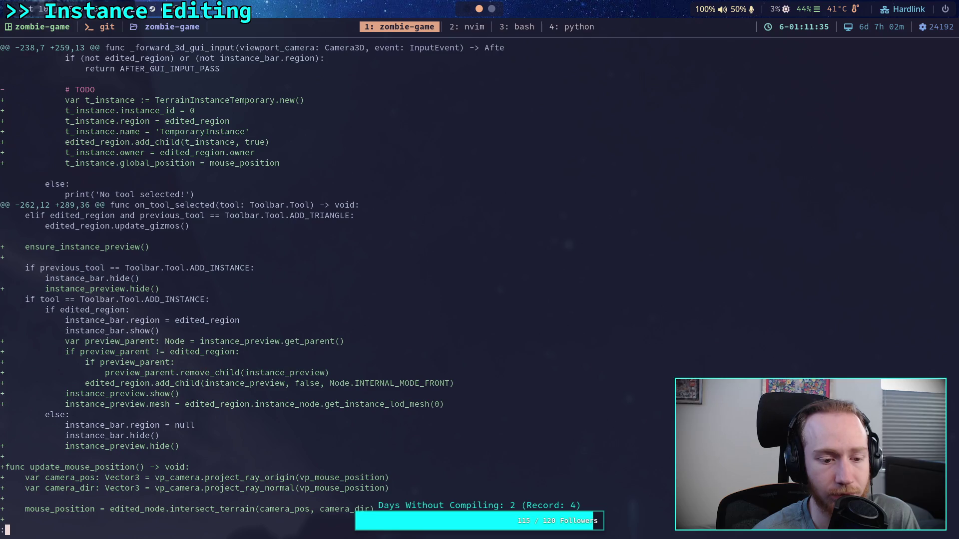
key(space)
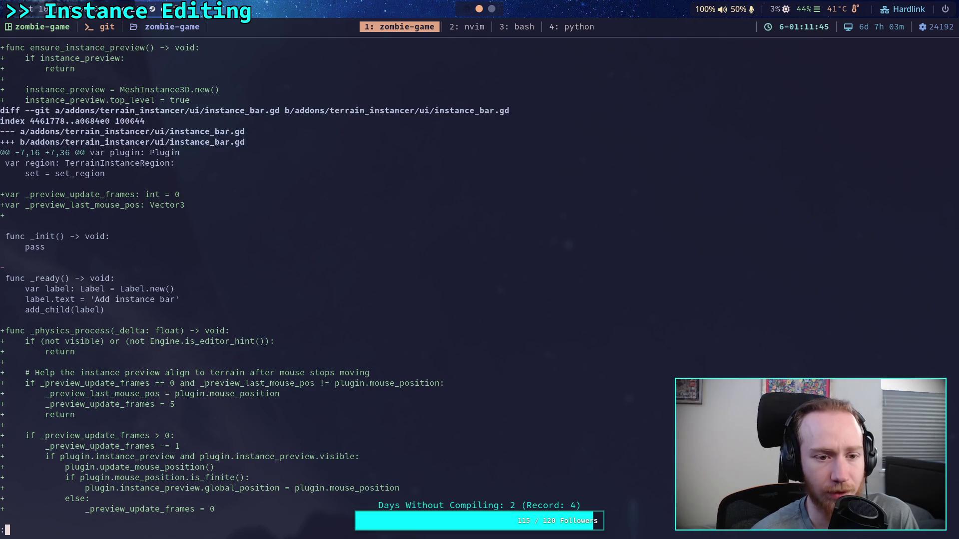
text(q)
text(git)
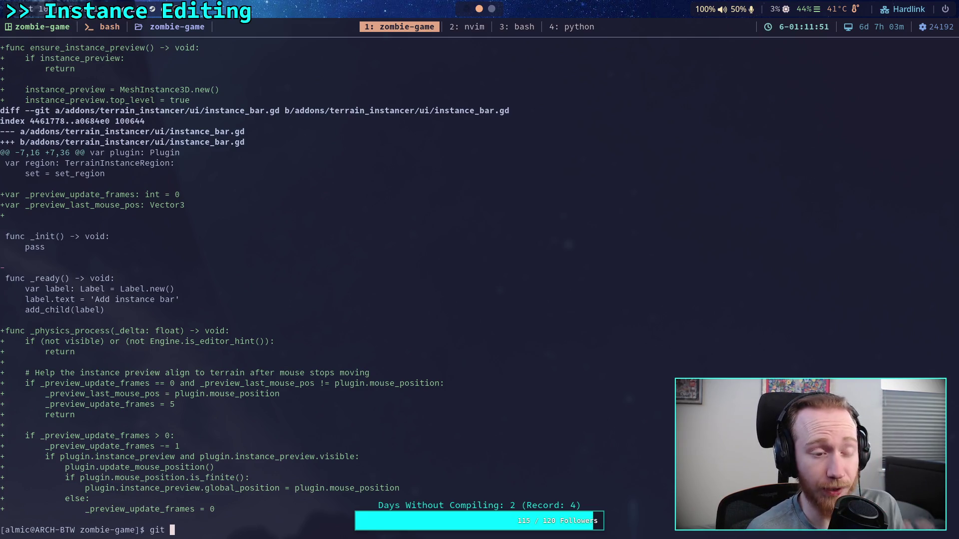
Open addons/terrain_instancer/ui/instance_bar.gd in Neovim and quit with :q!, leaving it unchanged
key(BackSpace)
key(BackSpace)
key(BackSpace)
text(n )
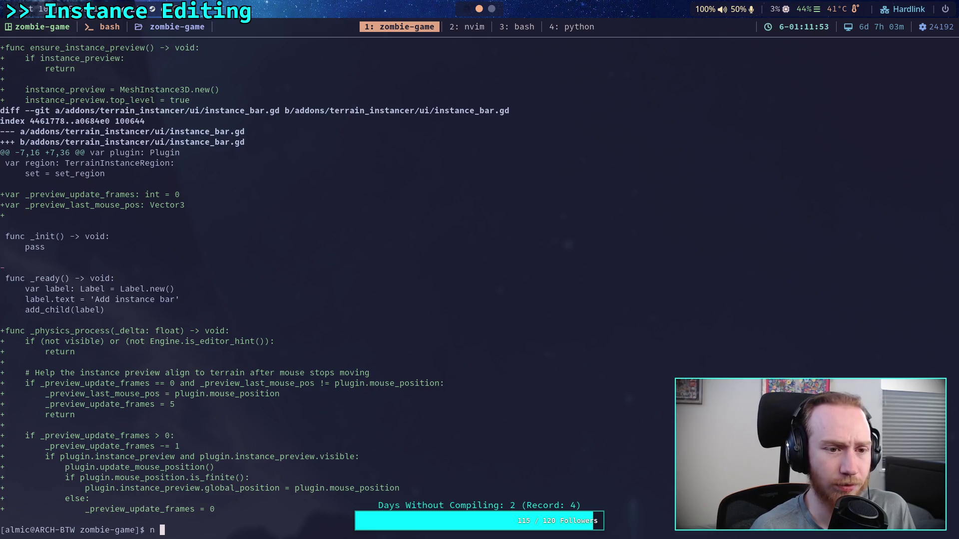
text(addons/terrain_)
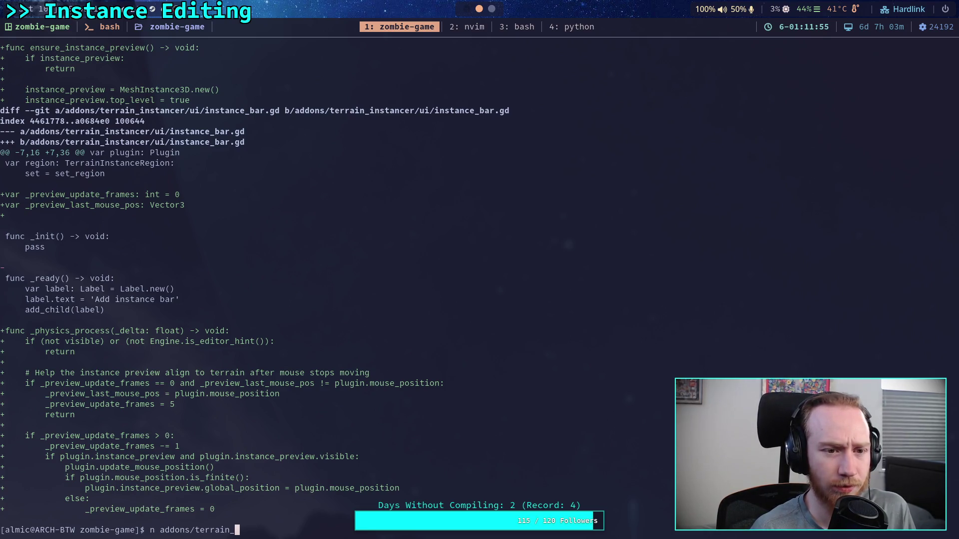
text(instancer/ui/)
key(Tab)
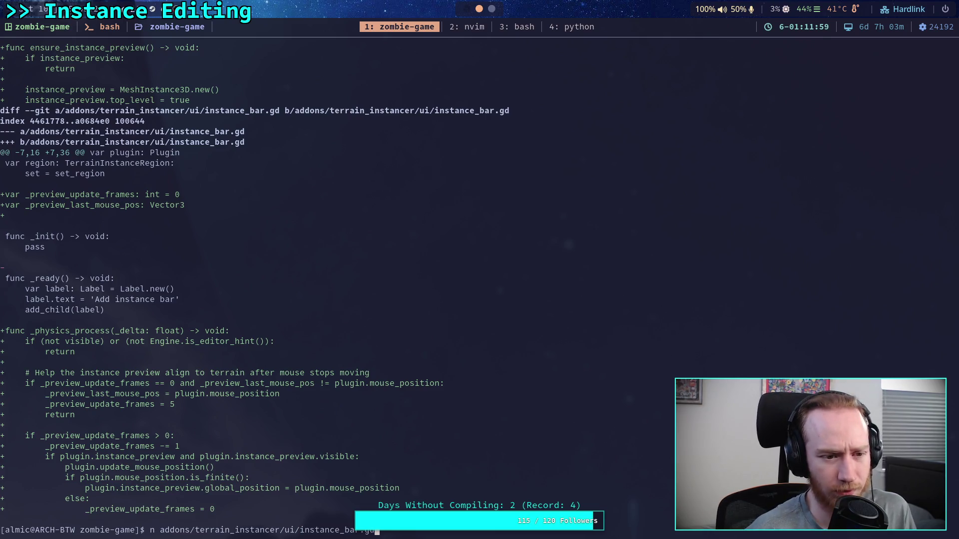
key(Return)
key(j)
key(j)
key(j)
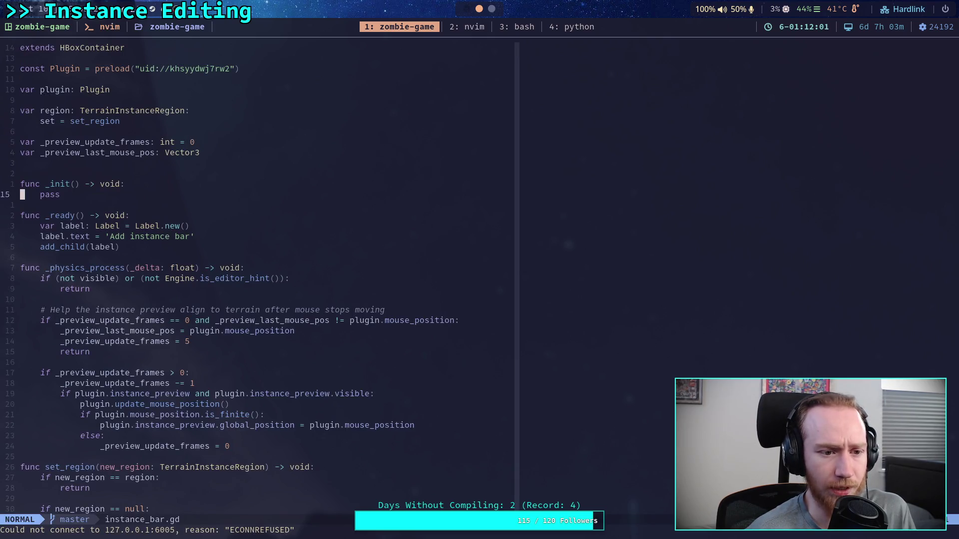
key(o)
key(Escape)
text(:w)
key(BackSpace)
text(q!)
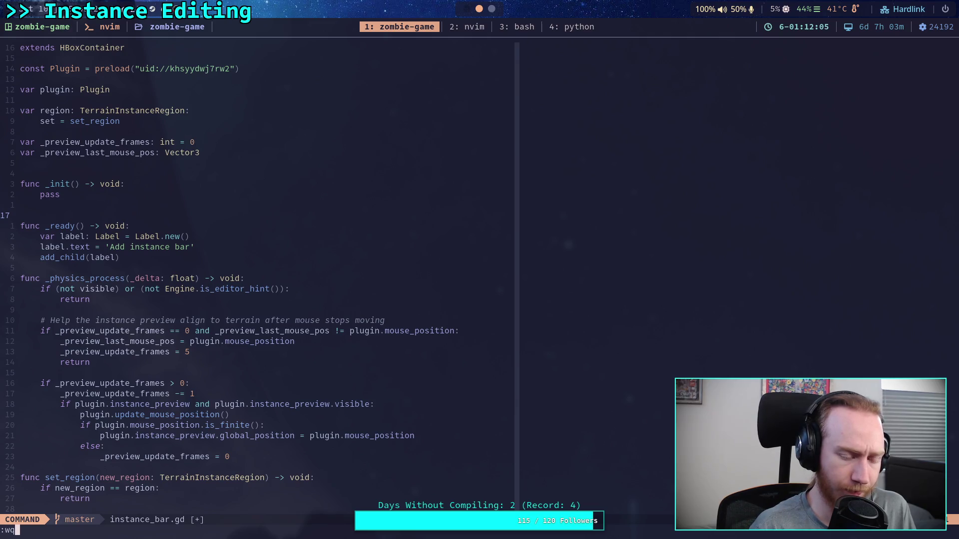
key(Return)
Stage addons/terrain_instancer/ui/instance_bar.gd with git add
key(Up)
key(Up)
key(Up)
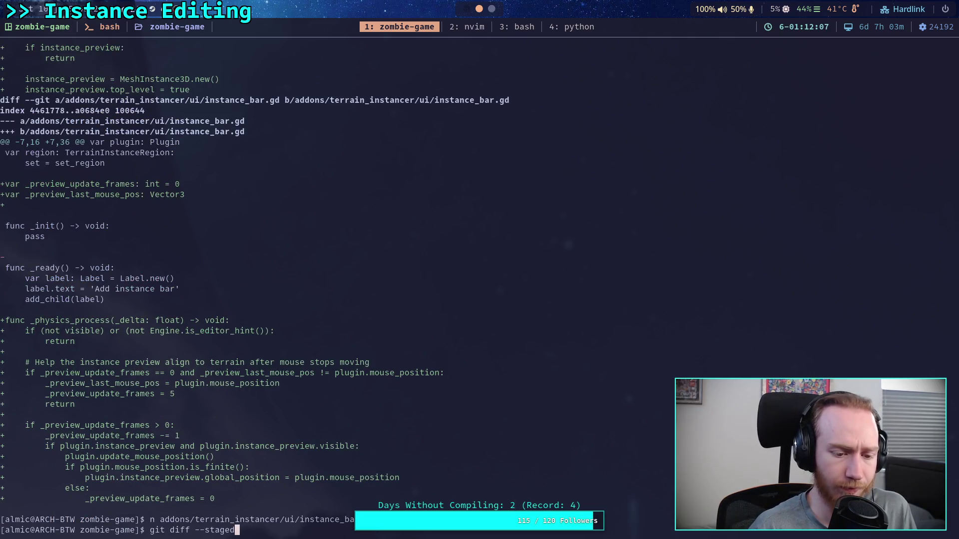
key(BackSpace)
key(BackSpace)
key(BackSpace)
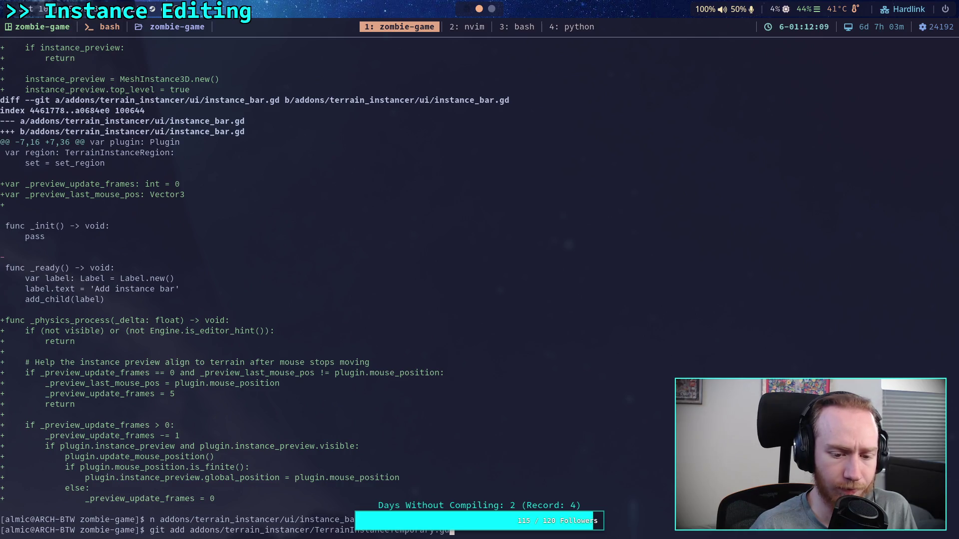
text(ui/)
text(ins)
key(Tab)
key(Return)
text(git diff --stage)
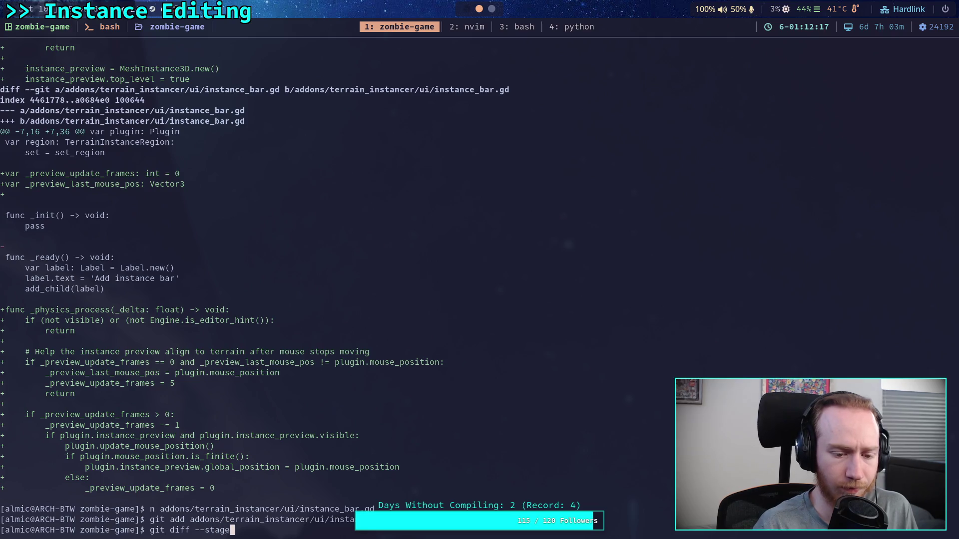
text(d)
Scroll the staged diff to its end, reaching the forest_w_bushes.tres point_count change from 3 to 5
key(Return)
scroll(479, 280, down, 15)
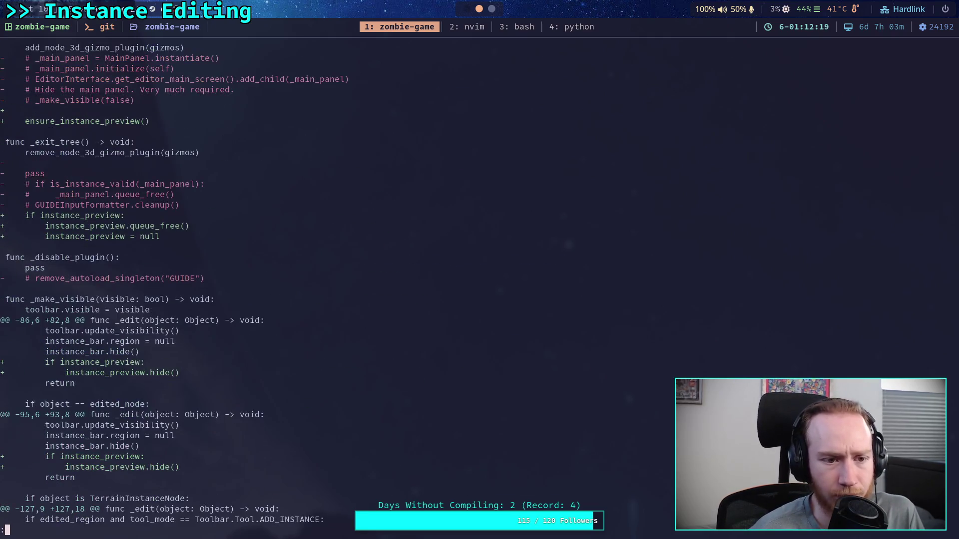
scroll(480, 279, down, 10)
scroll(480, 280, down, 10)
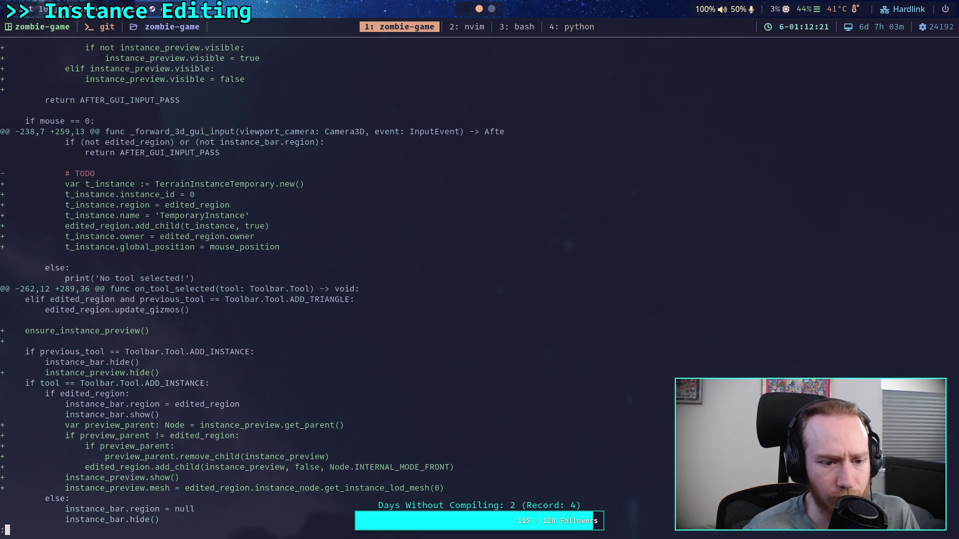
scroll(480, 280, down, 10)
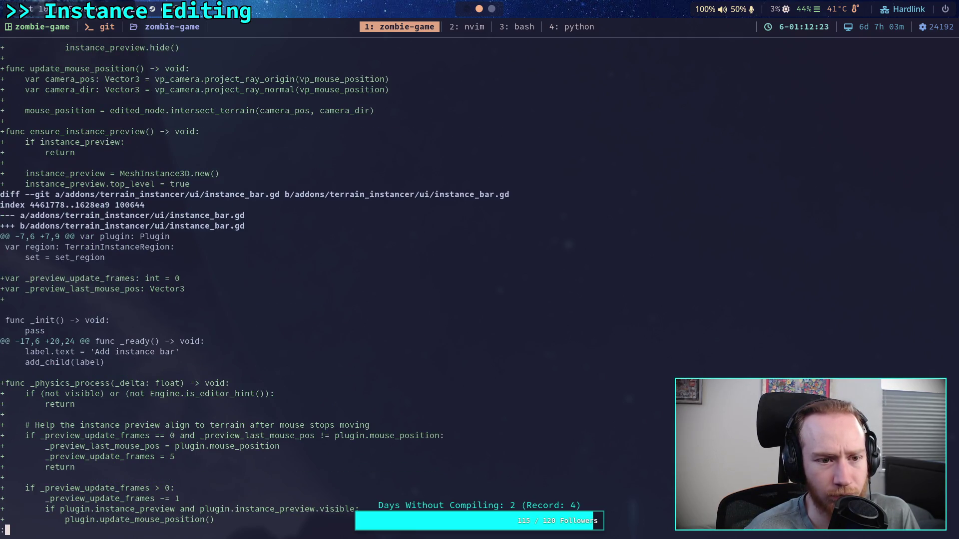
key(b)
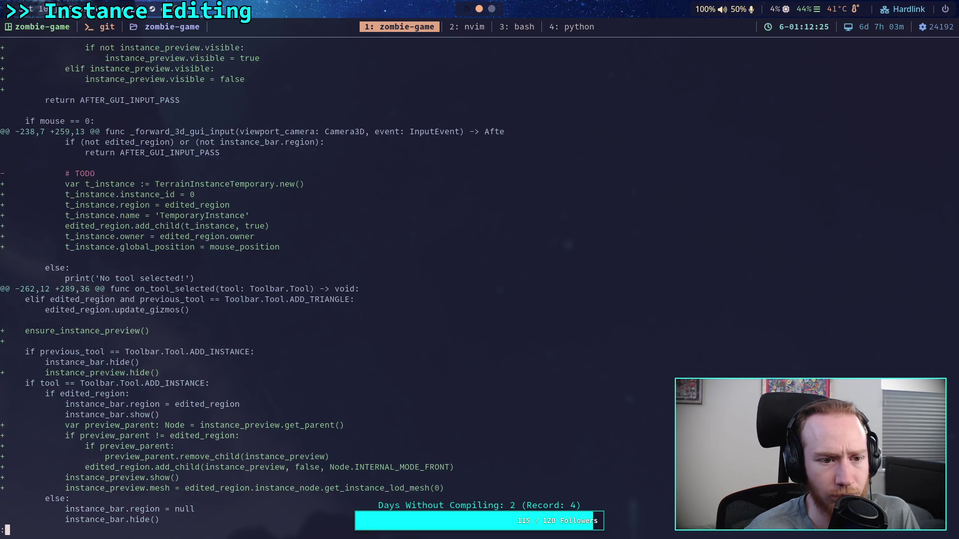
key(space)
scroll(255, 285, down, 3)
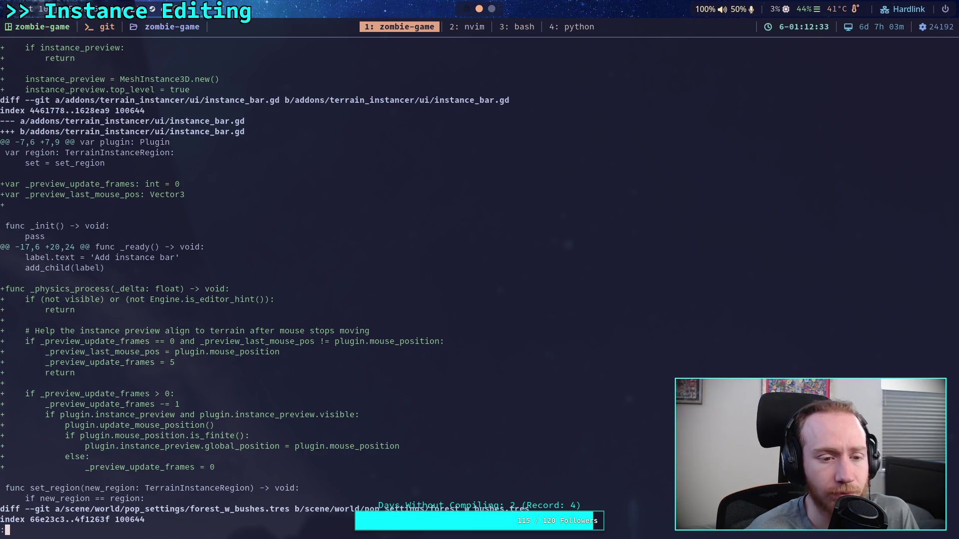
scroll(264, 290, down, 1)
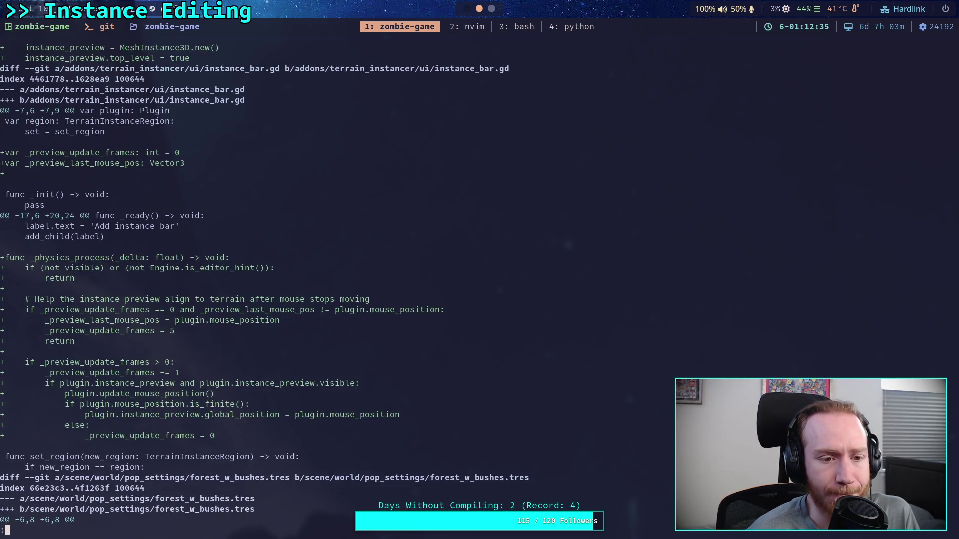
scroll(264, 283, down, 2)
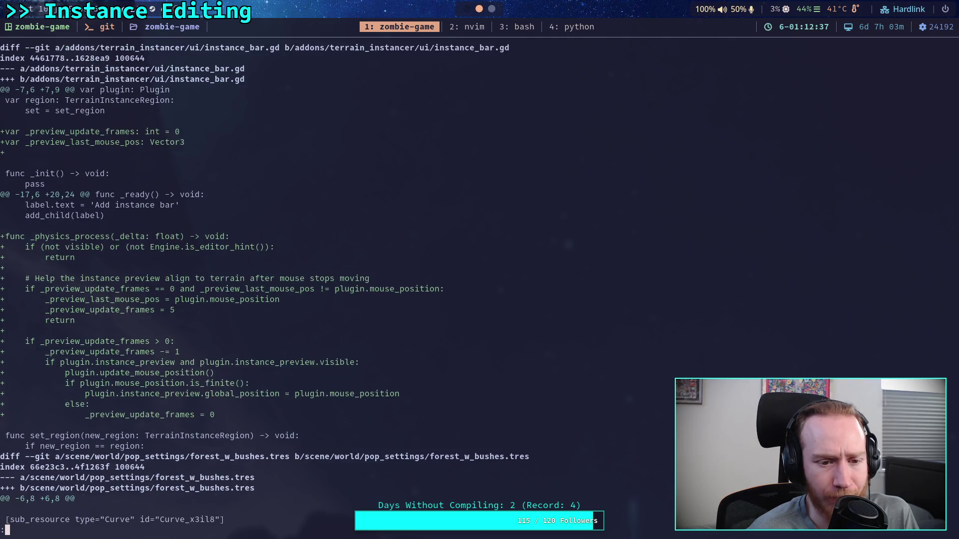
scroll(338, 284, down, 2)
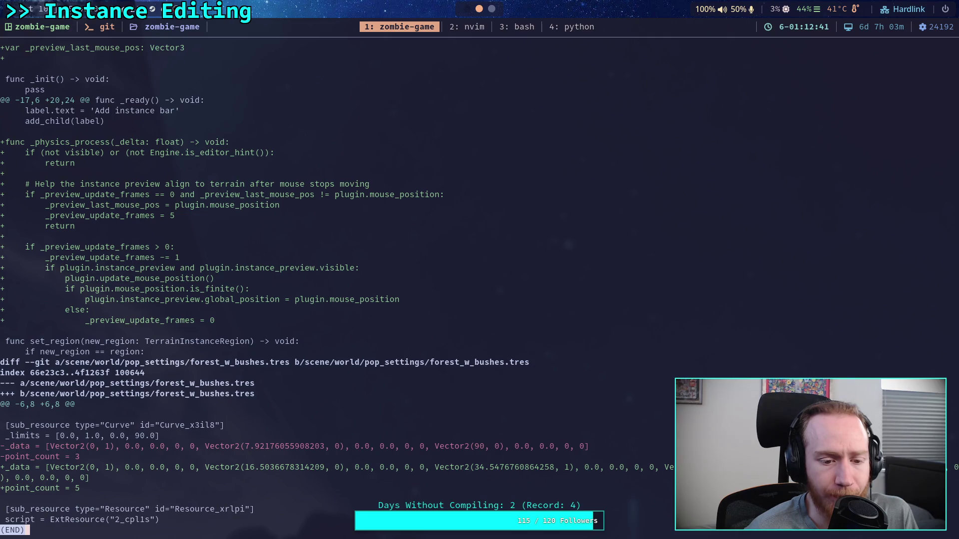
Run git commit and enter the title 'Add instance placing for regions'
text(qgit commit)
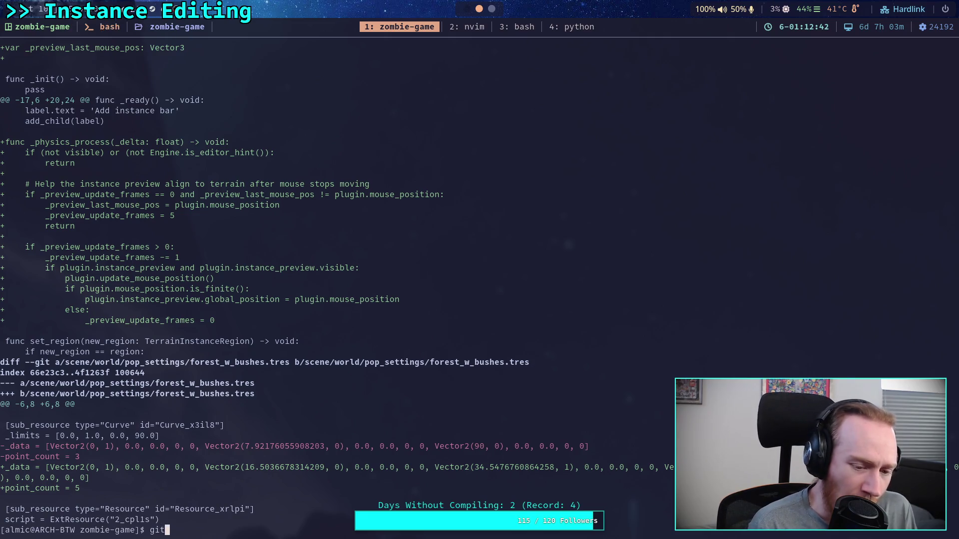
key(Return)
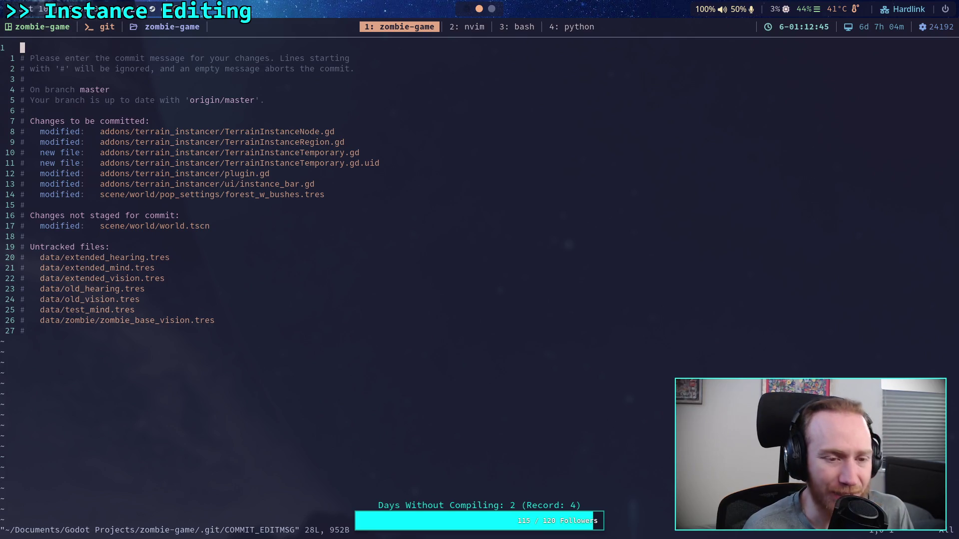
key(shift+o)
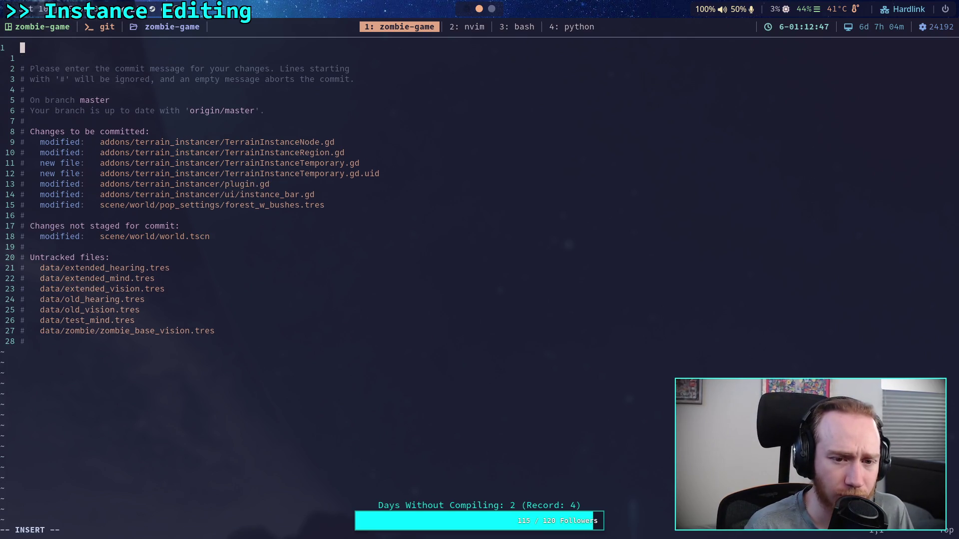
text(Add)
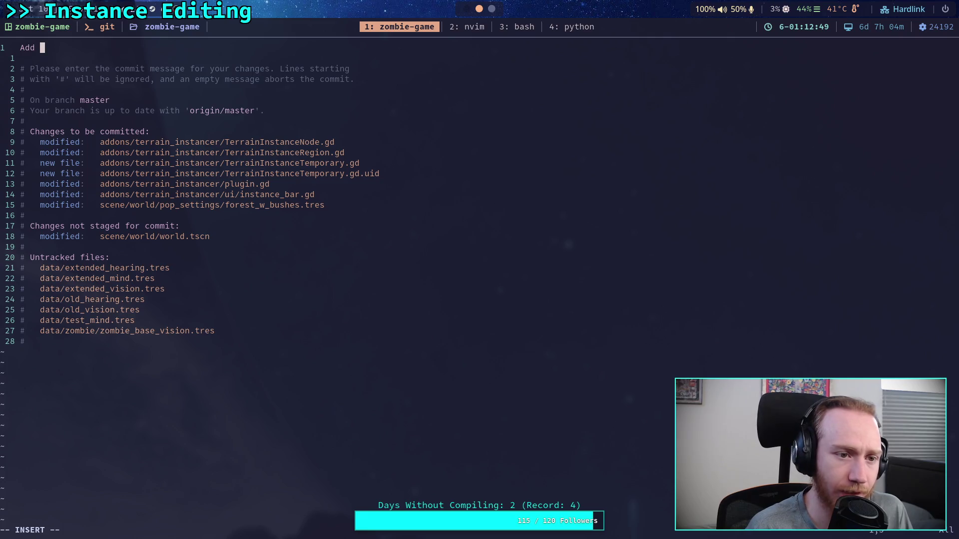
text( i)
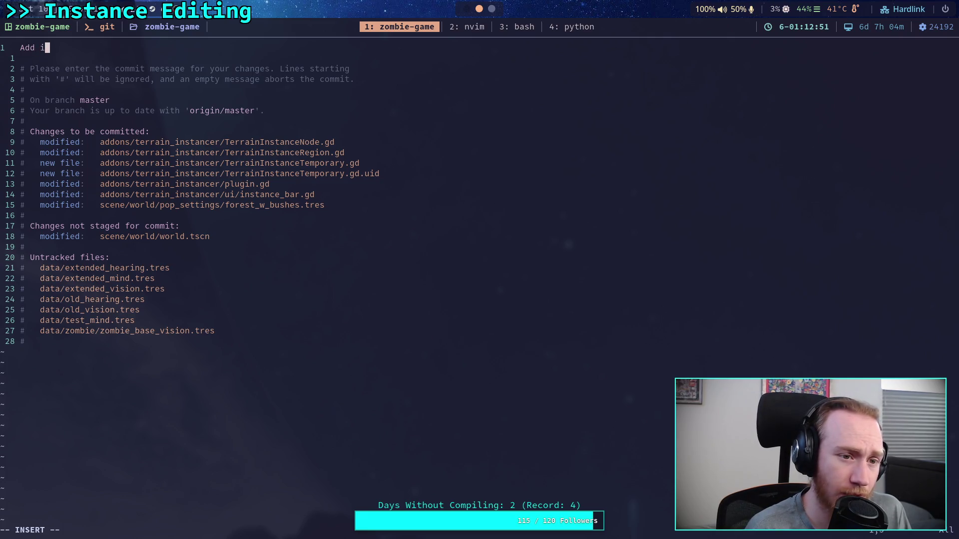
text(nstance placi)
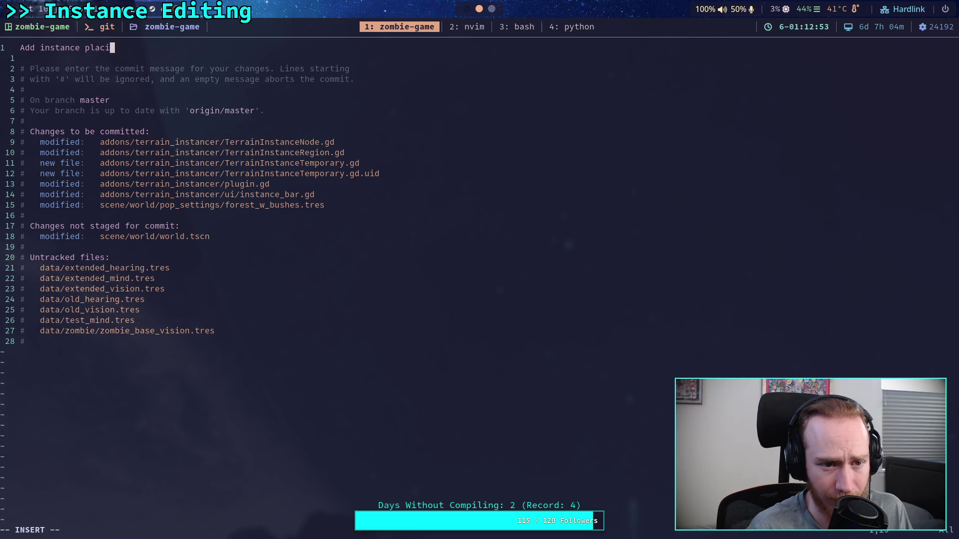
text(ng for regions)
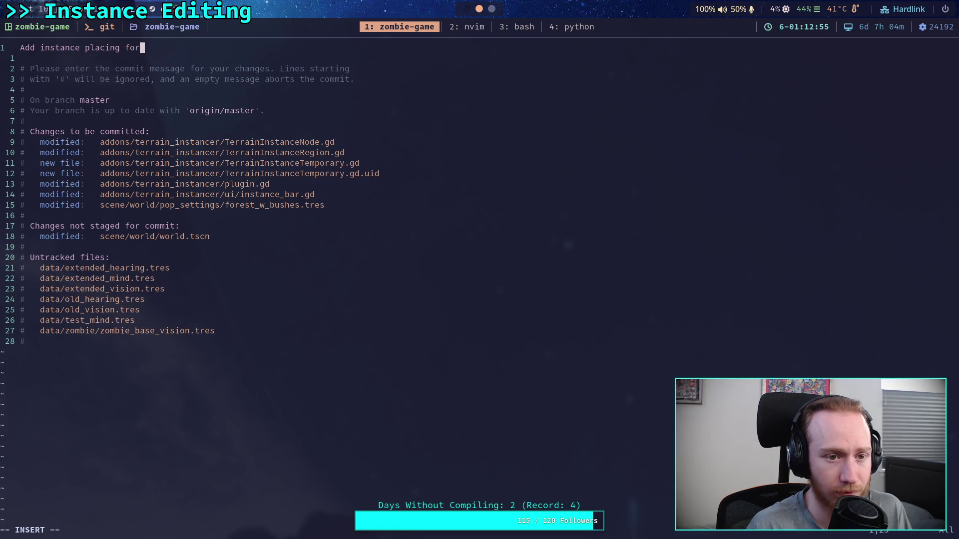
key(Return)
key(Return)
Add bullets '- Can now place instances manually, added to the multimesh on scene save.' and '- Toolbar needs to be completed…'
text(- Can now place instances)
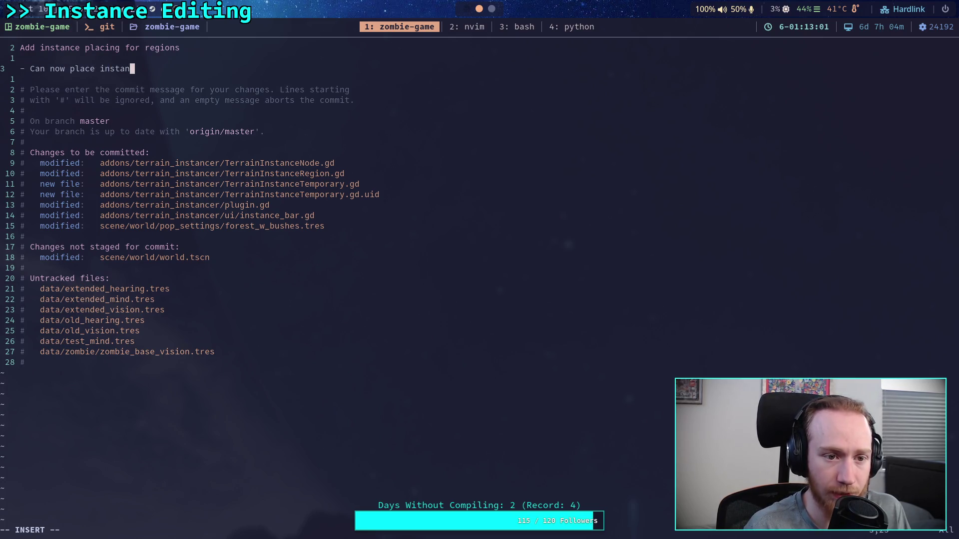
text(,)
key(BackSpace)
key(BackSpace)
text(manually)
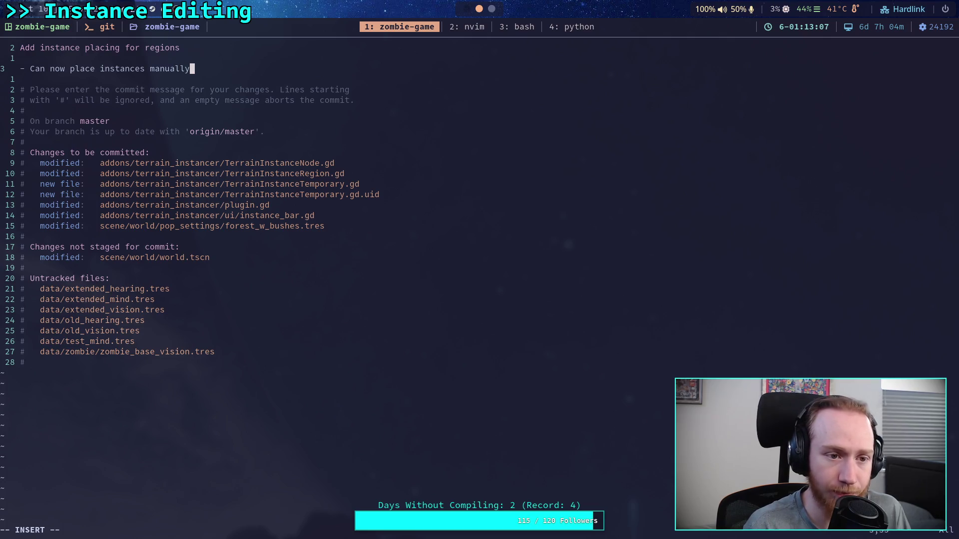
text(, a)
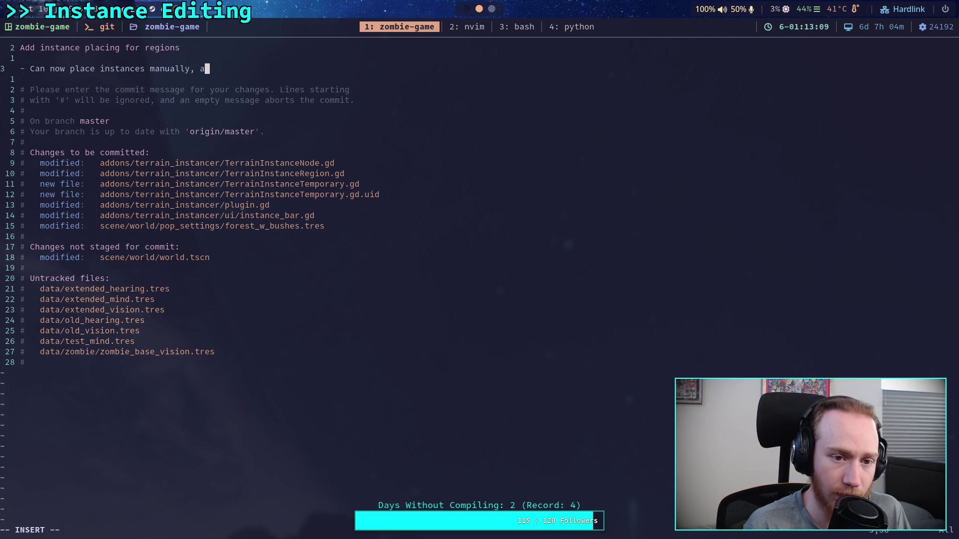
text(dded to the )
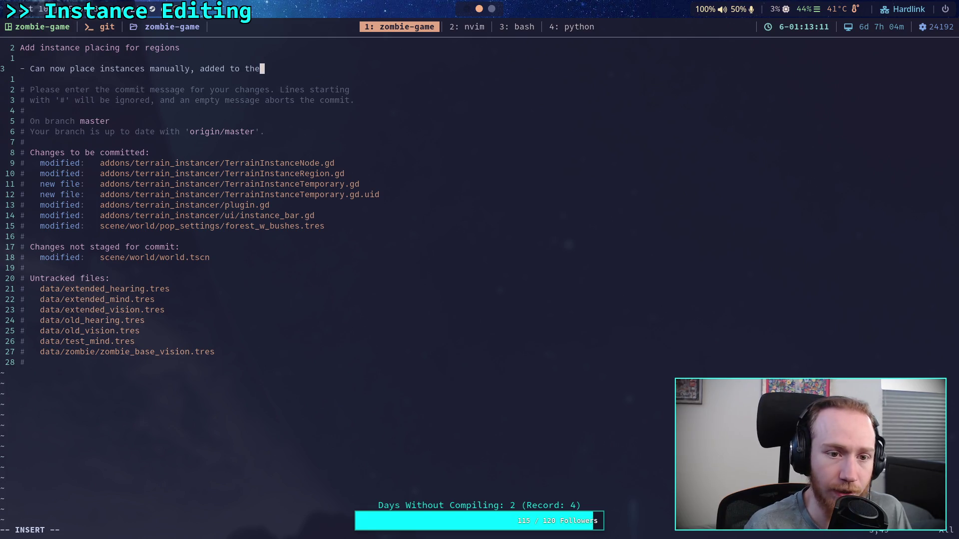
text(multimesh)
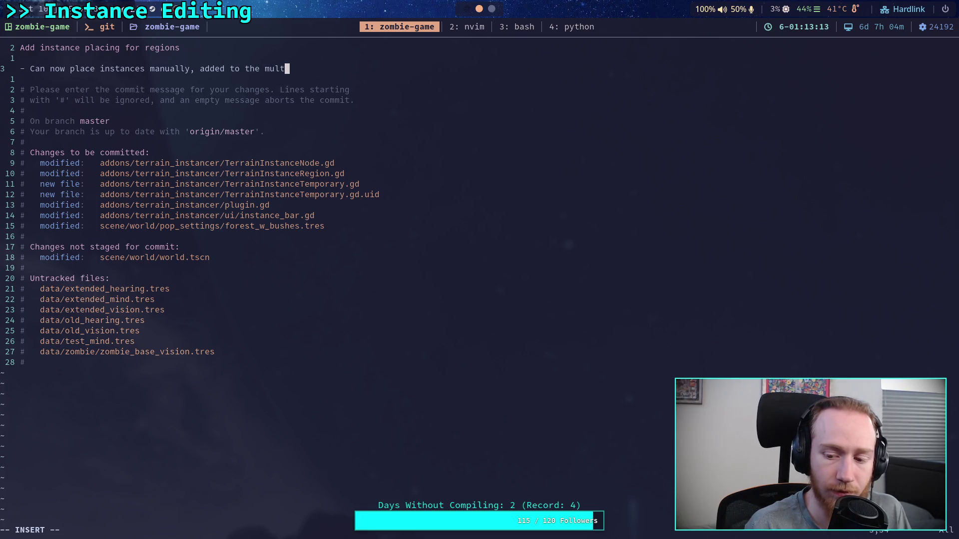
key(Return)
text(on scene save)
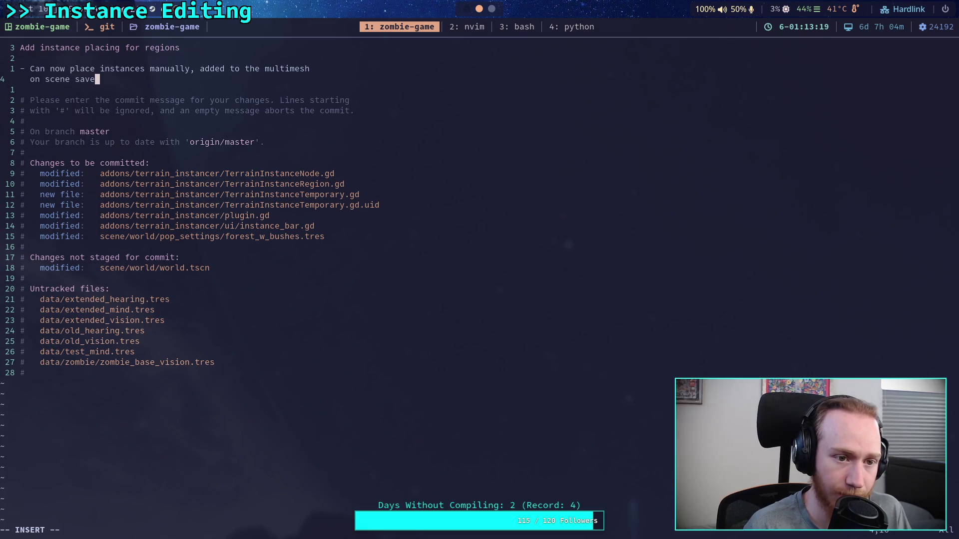
text(.)
key(Return)
text(- )
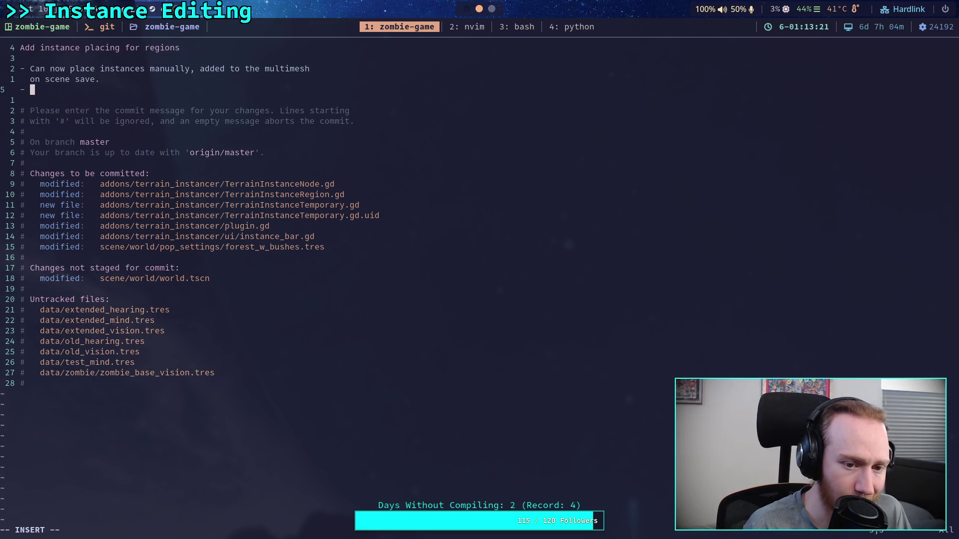
text(Toolbar needs )
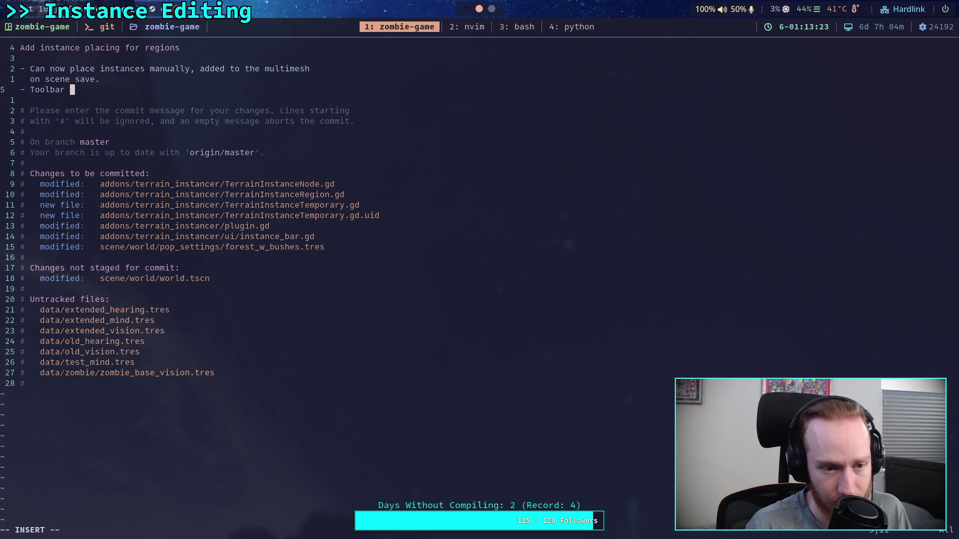
text(to )
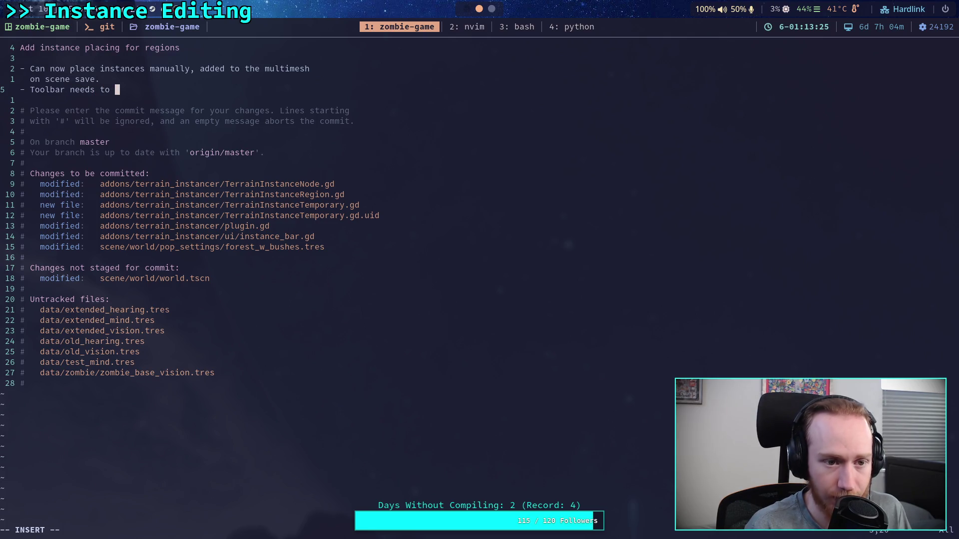
text(be completed so )
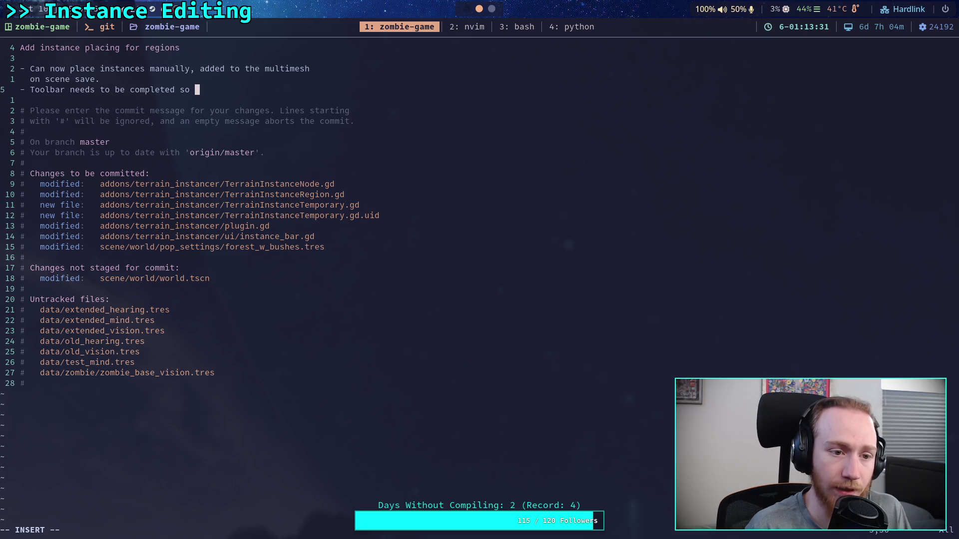
text(instance type can be   selected an)
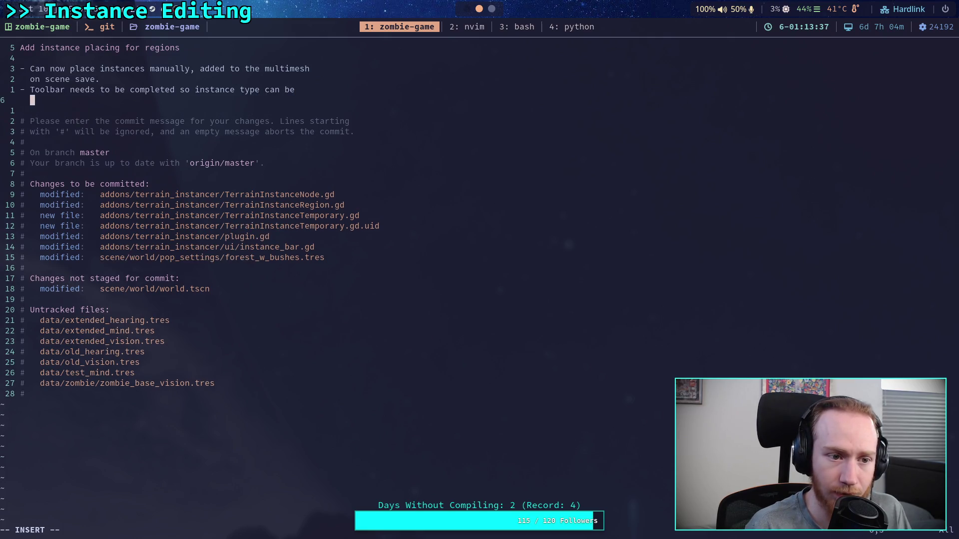
text(d )
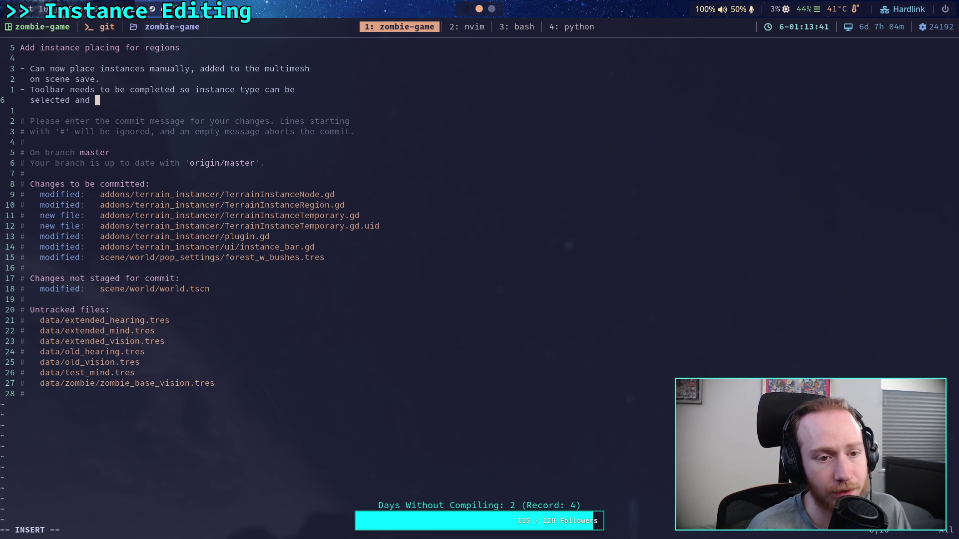
text(can)
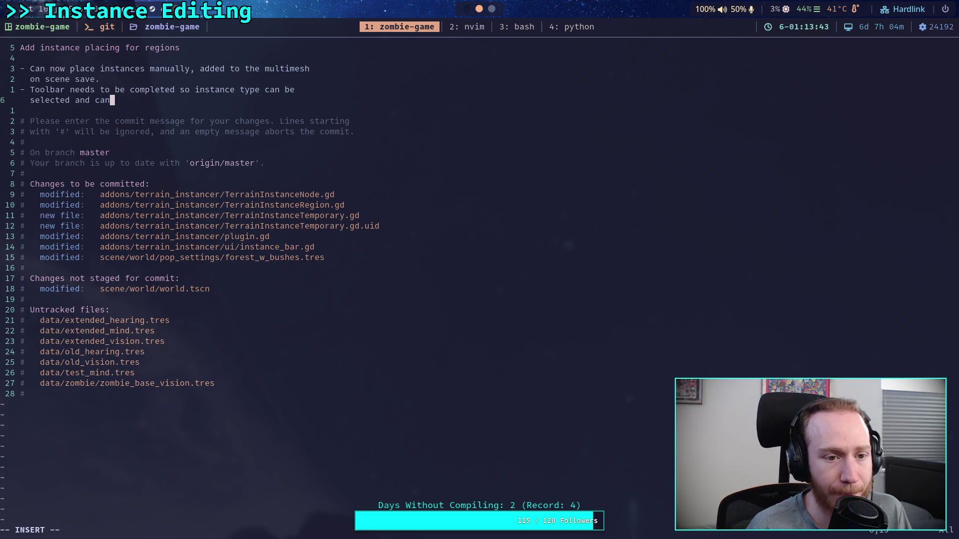